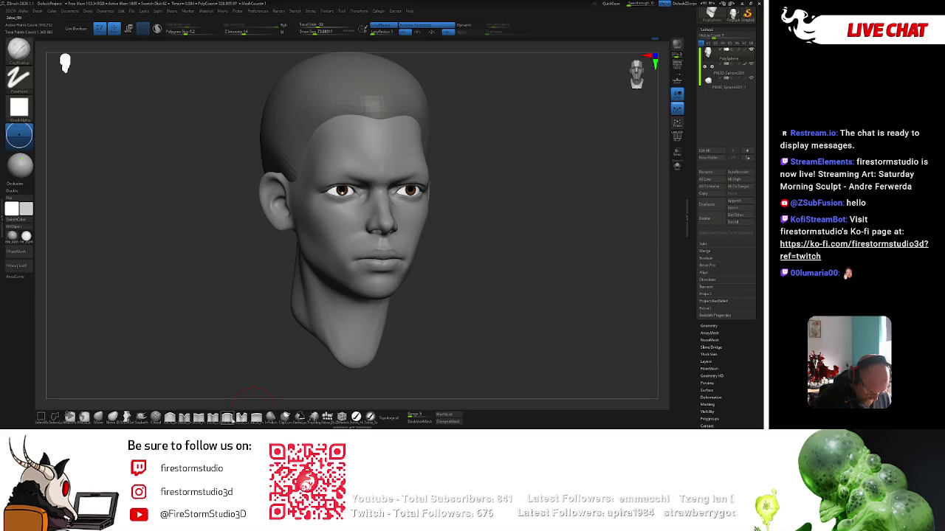
Switch to a new sculpting brush and check the head from front, below and profile
left_click(213, 417)
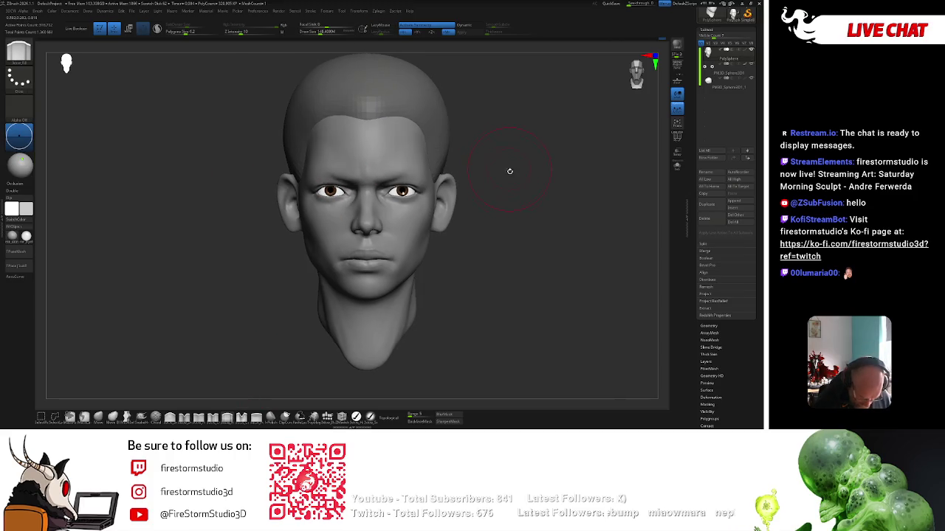
left_click_drag(462, 182, 495, 165)
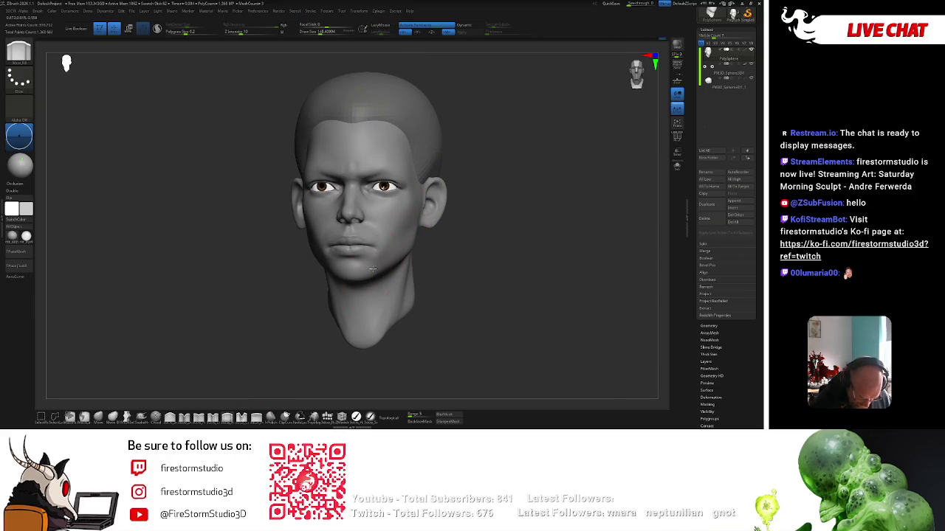
left_click_drag(444, 250, 428, 216)
mouse_move(367, 249)
left_mouse_down()
mouse_move(395, 250)
mouse_move(375, 217)
left_mouse_up()
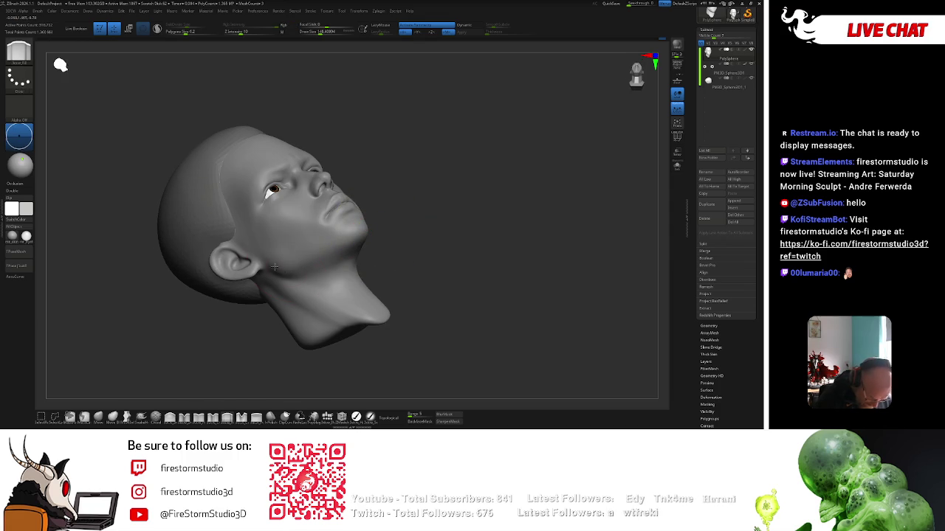
left_click_drag(397, 217, 428, 243)
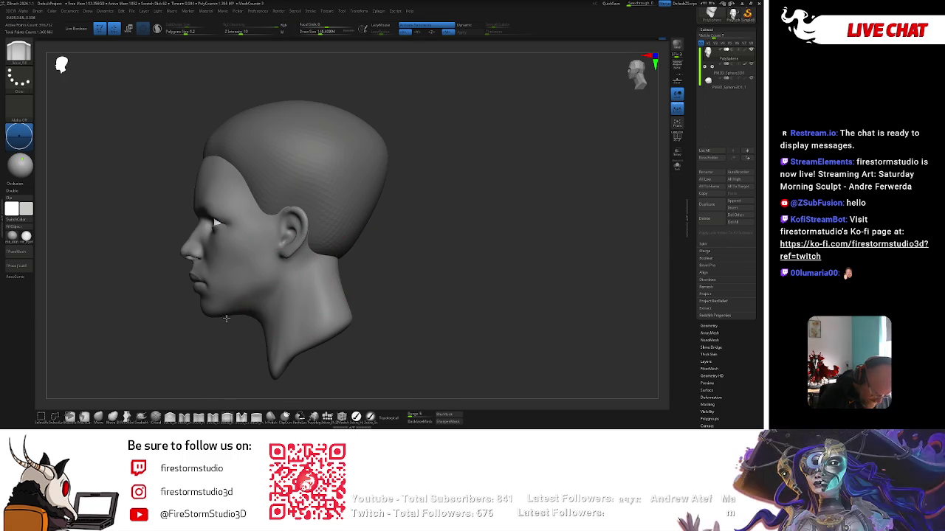
mouse_move(240, 307)
left_mouse_down()
mouse_move(344, 271)
mouse_move(406, 268)
left_mouse_up()
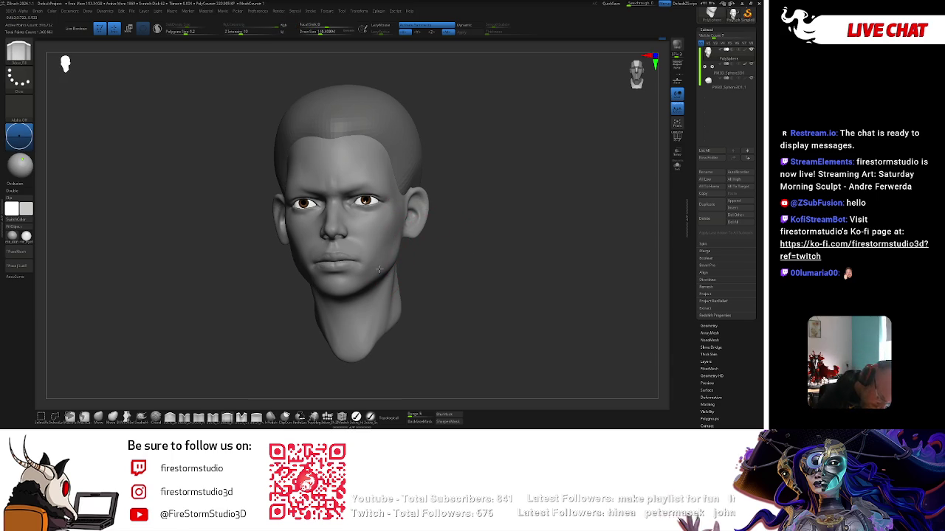
Lower the brush Draw Size to about 78
key("space")
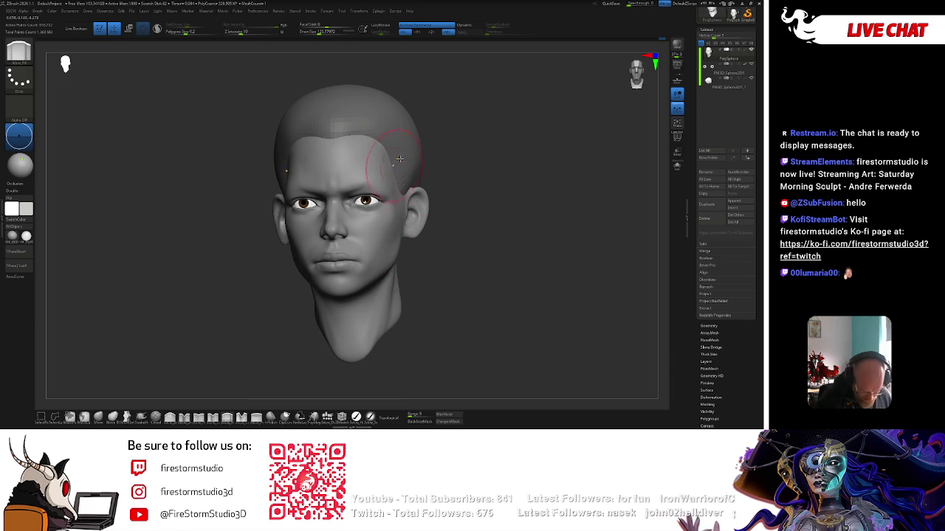
left_click_drag(400, 159, 442, 139)
key("space")
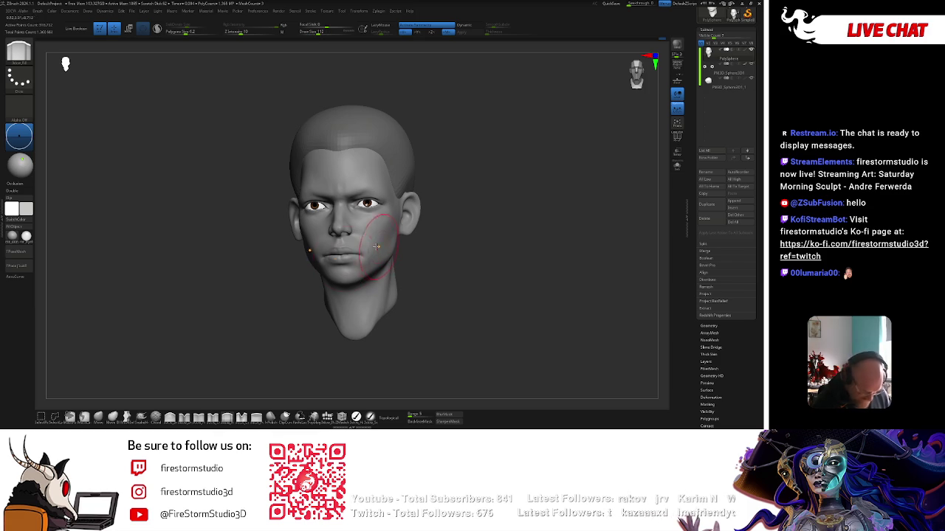
key("space")
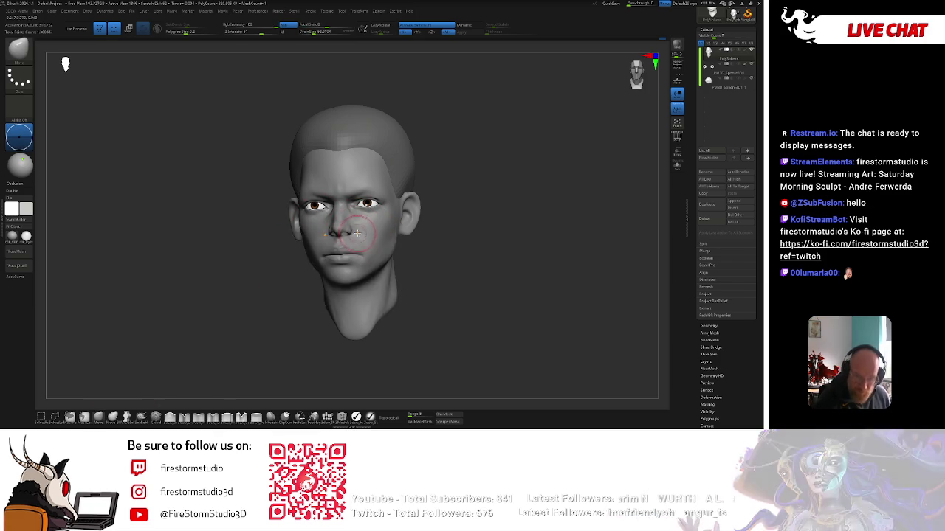
Resize the brush and sculpt the cheeks from three-quarter and profile views
key("space")
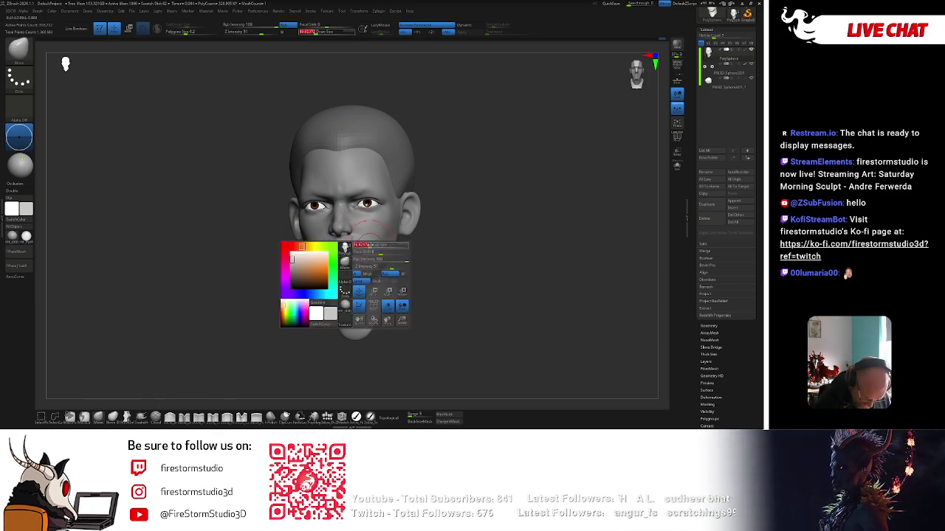
mouse_move(366, 244)
right_mouse_down()
mouse_move(360, 255)
mouse_move(428, 234)
right_mouse_up()
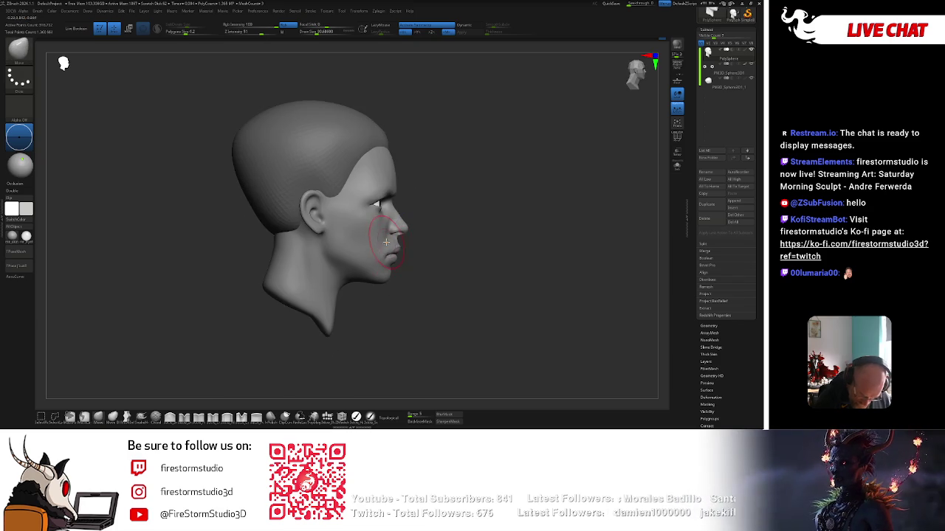
key("space")
key("space")
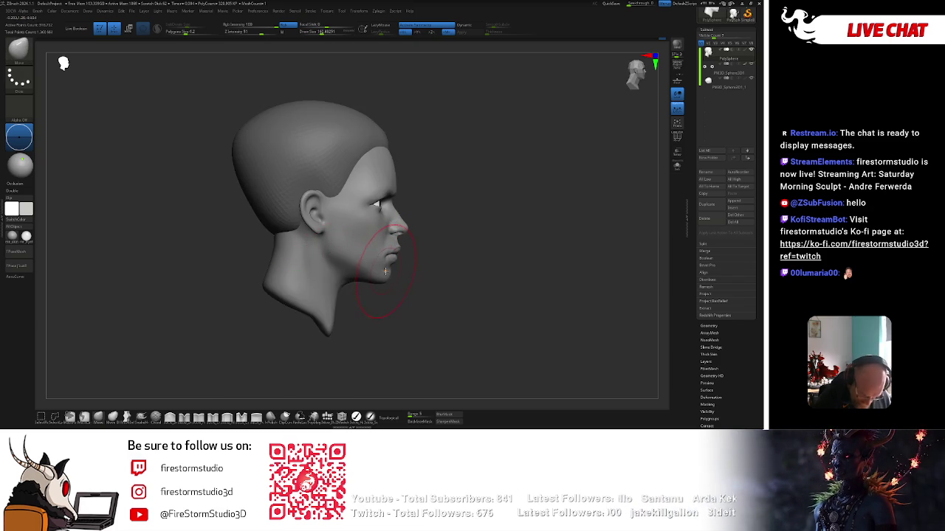
key("space")
right_click_drag(388, 153, 501, 116)
key("space")
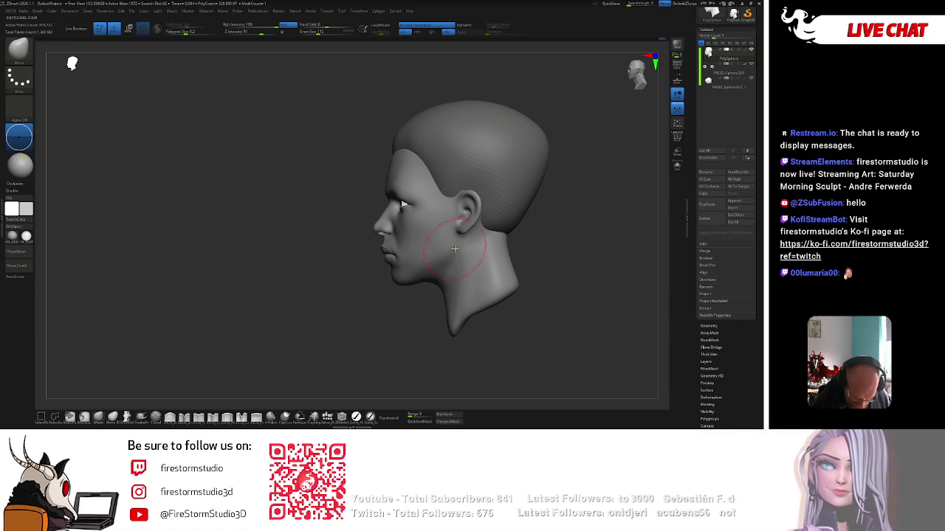
Refine the jaw from the front, then Alt-click the hair to switch subtools
right_click_drag(454, 248, 434, 254)
key("space")
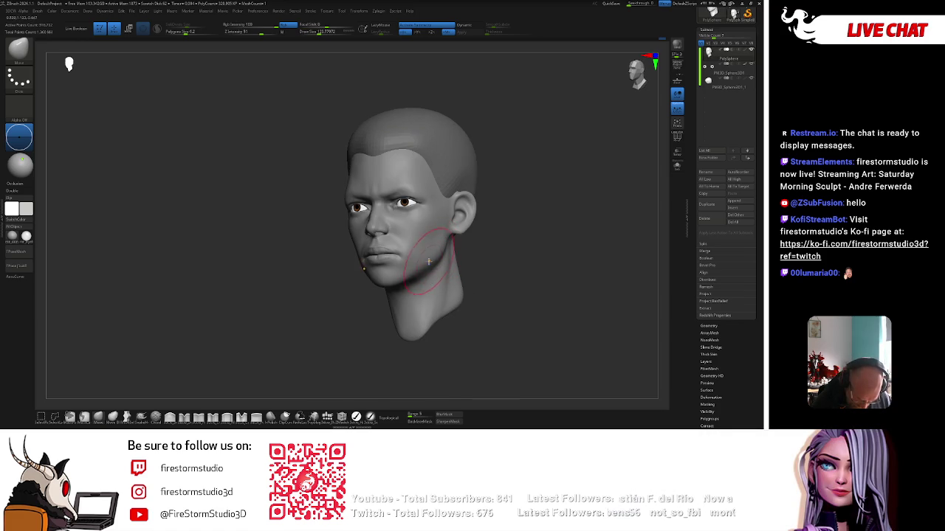
key("space")
mouse_move(375, 314)
right_mouse_down()
mouse_move(401, 264)
mouse_move(391, 293)
right_mouse_up()
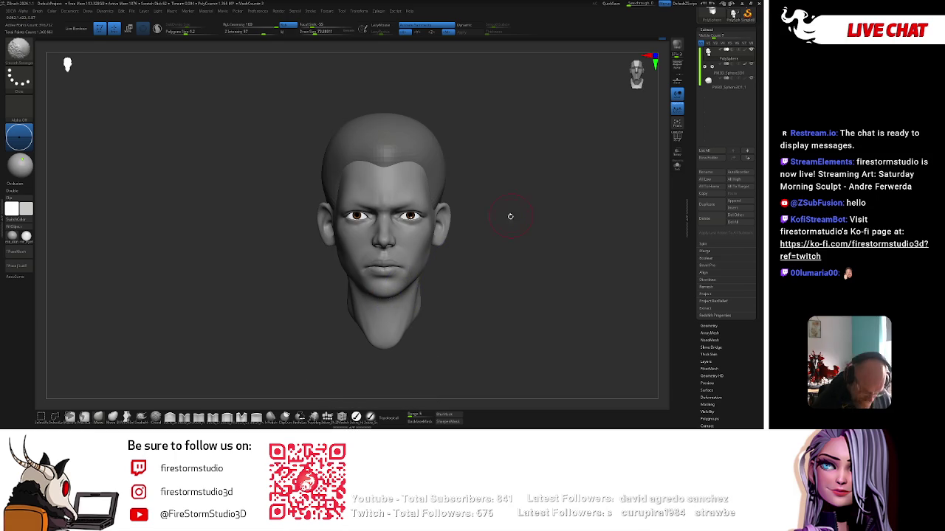
right_click_drag(509, 216, 428, 206)
key("space")
key("space")
key("space")
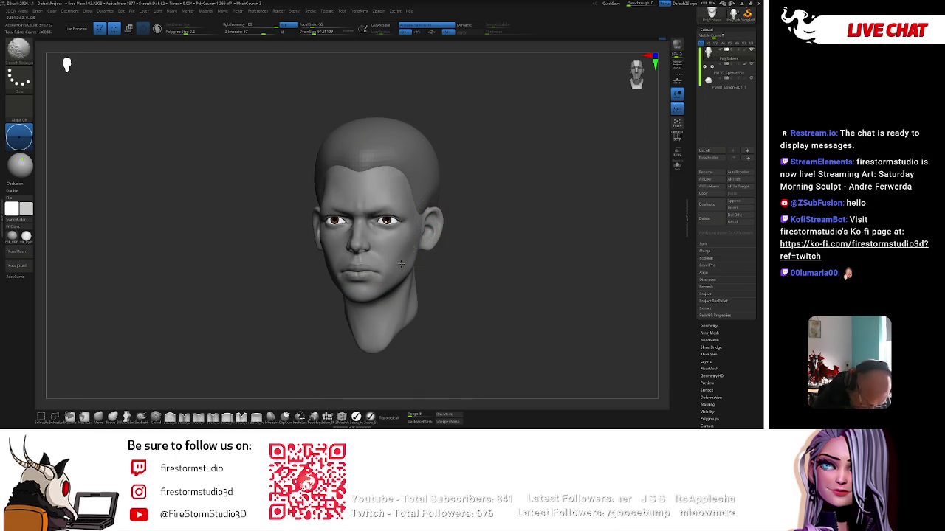
left_click(421, 187, "alt")
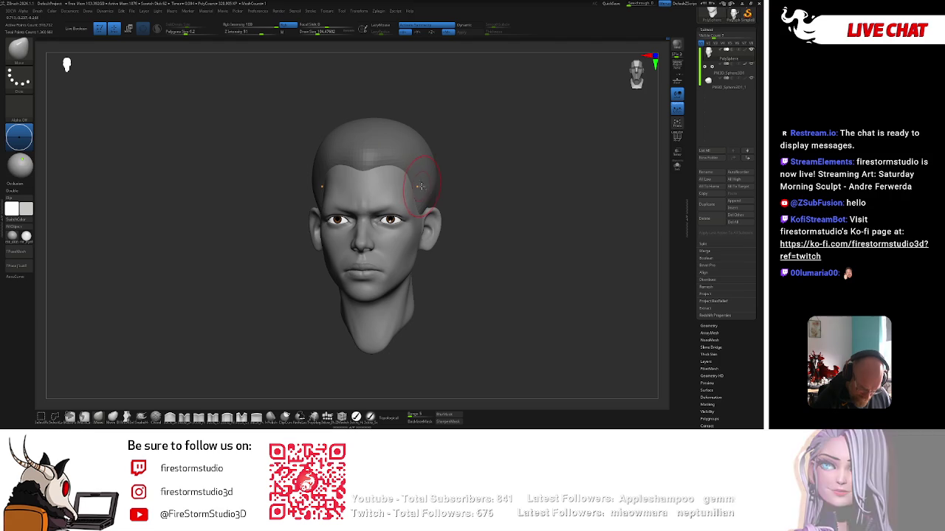
right_click_drag(421, 188, 419, 235, "shift")
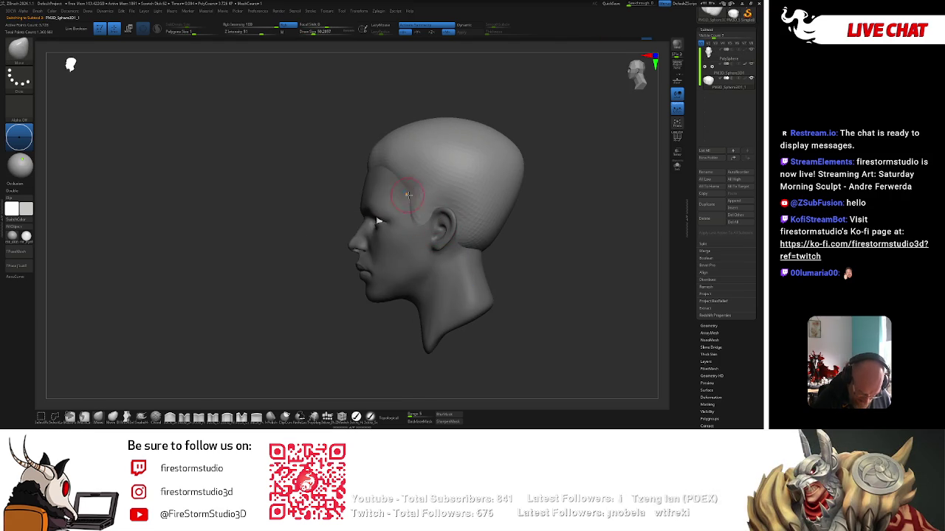
Enlarge the brush and shape the hair from the top and side
key("space")
key("space")
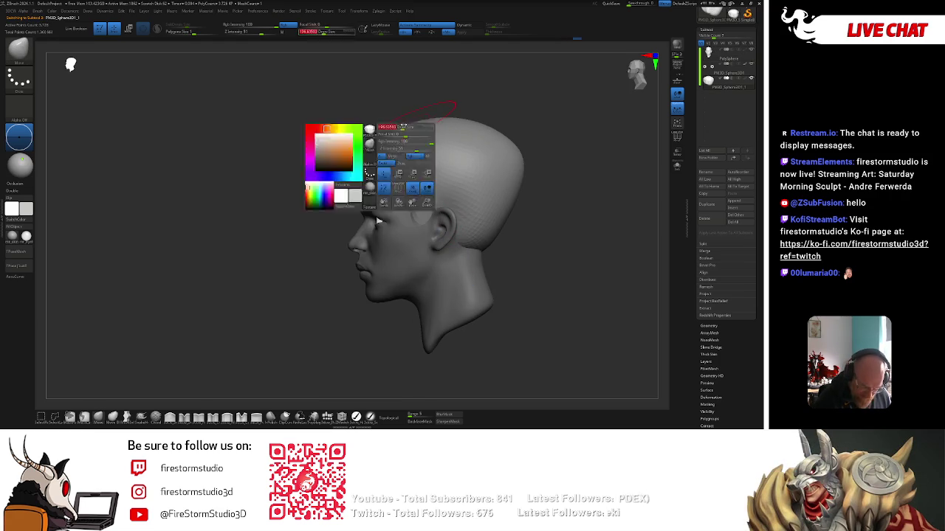
right_click_drag(408, 180, 429, 131)
right_click_drag(547, 148, 563, 179)
key("space")
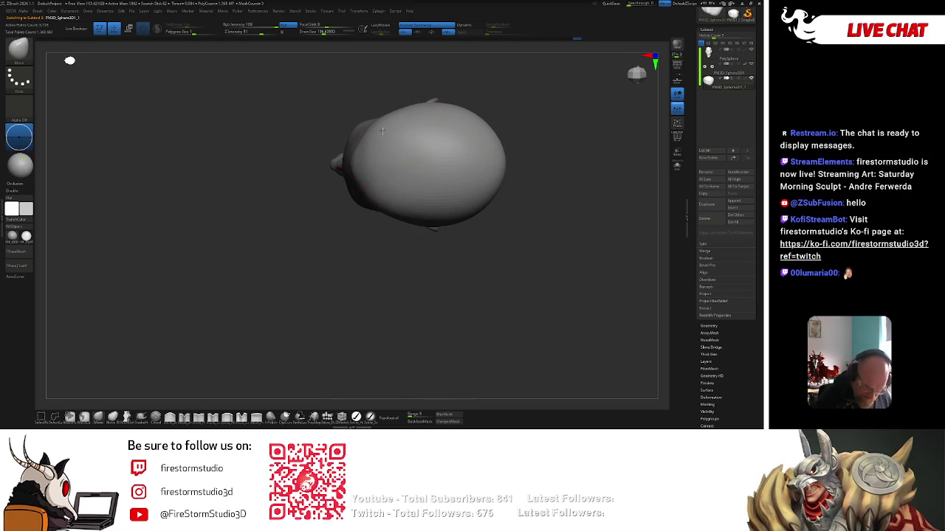
right_click_drag(370, 154, 479, 149)
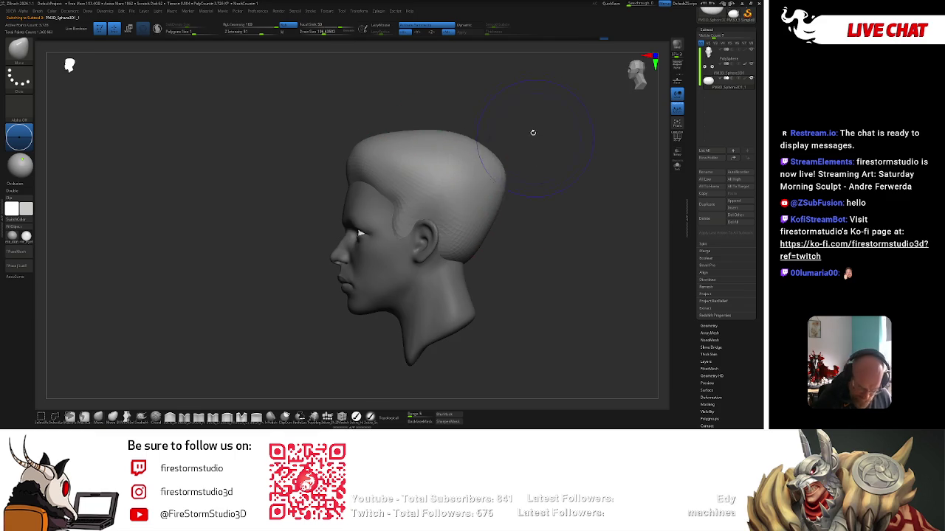
key("bracketright")
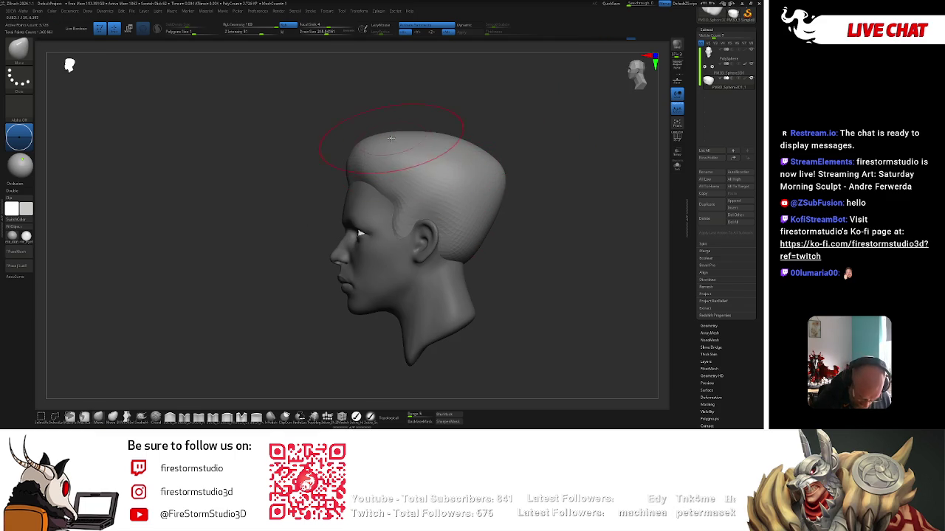
key("space")
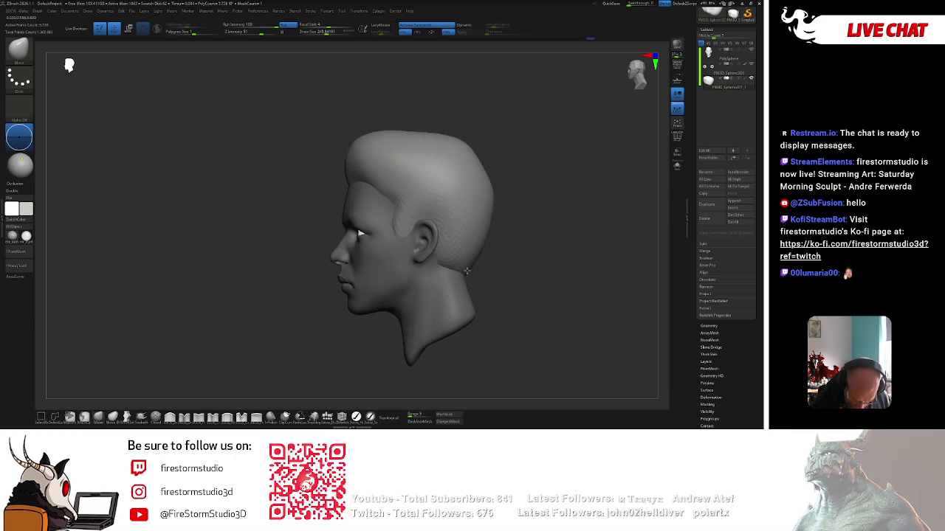
Keep shaping the hair from front and profile views, adjusting brush size
right_click_drag(454, 270, 524, 264)
key("bracketleft")
right_click_drag(498, 196, 440, 155)
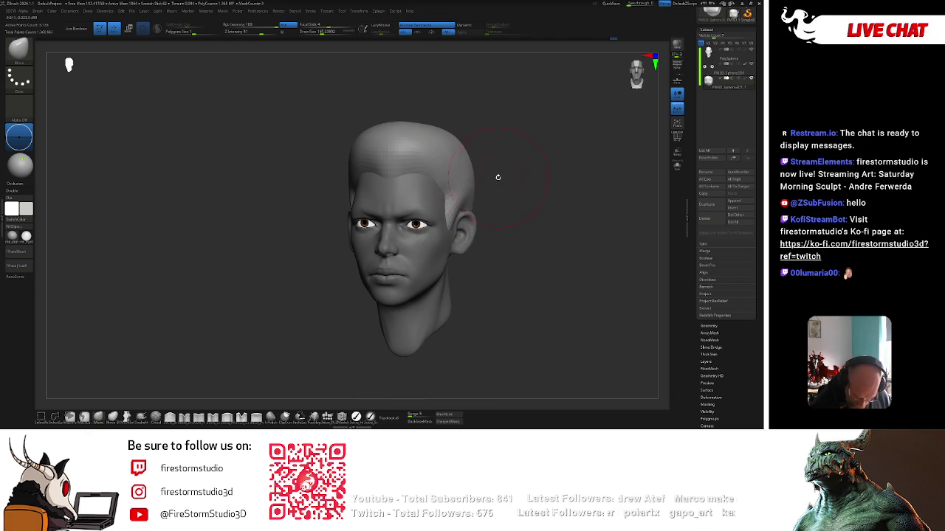
key("bracketright")
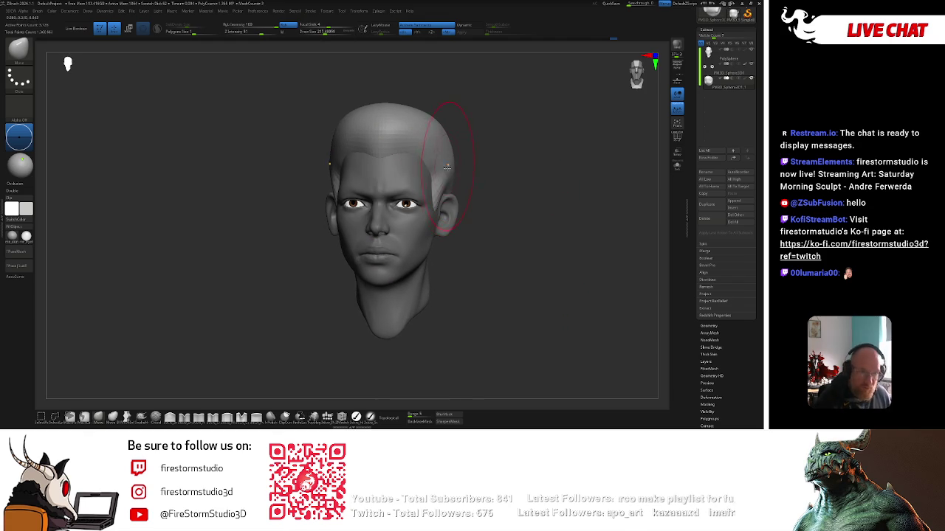
key("bracketright")
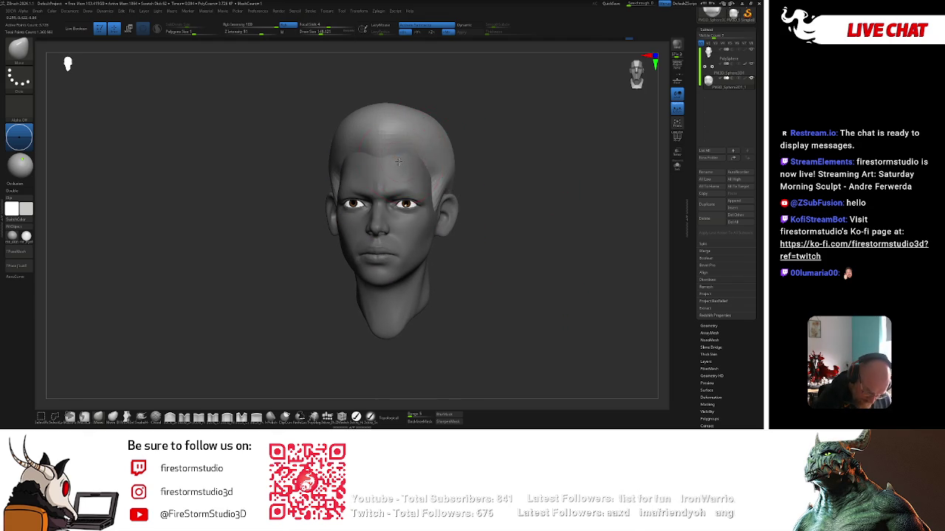
mouse_move(397, 162)
right_mouse_down()
mouse_move(468, 126)
mouse_move(479, 140)
mouse_move(464, 181)
right_mouse_up()
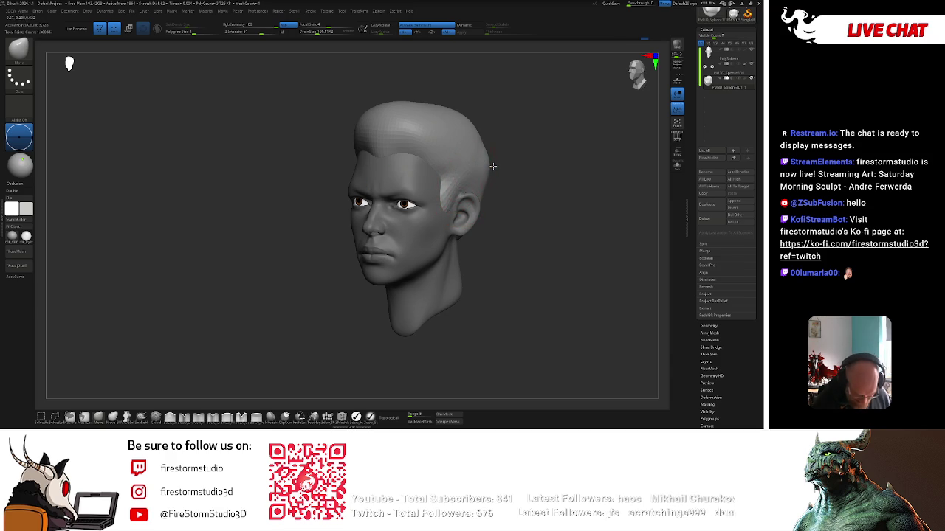
right_click_drag(527, 158, 426, 220)
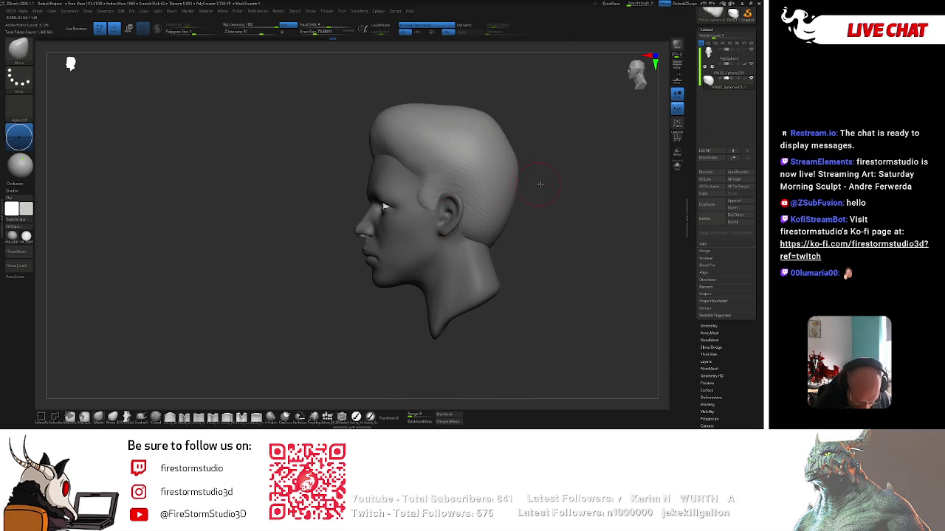
right_click_drag(533, 177, 553, 184)
Switch to another brush, shrink it to about 44, and make the head subtool active
right_click(537, 209)
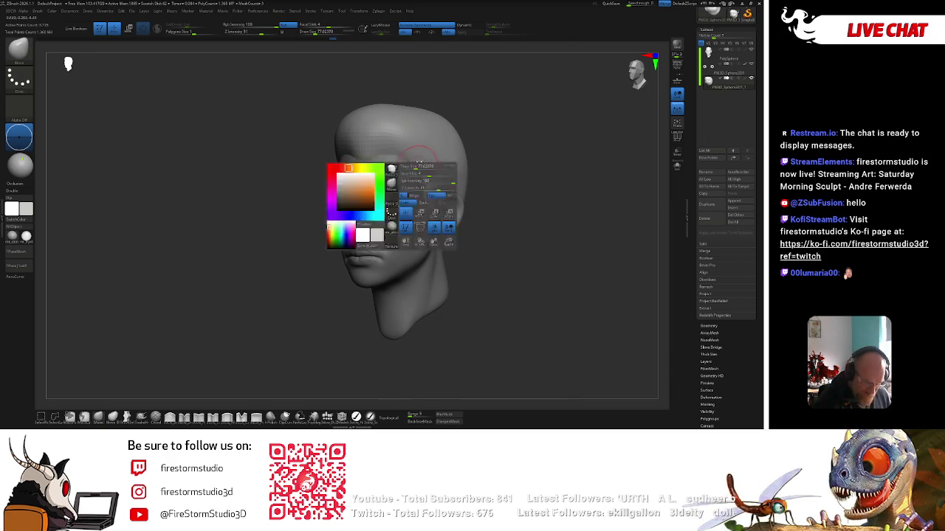
left_click(271, 417)
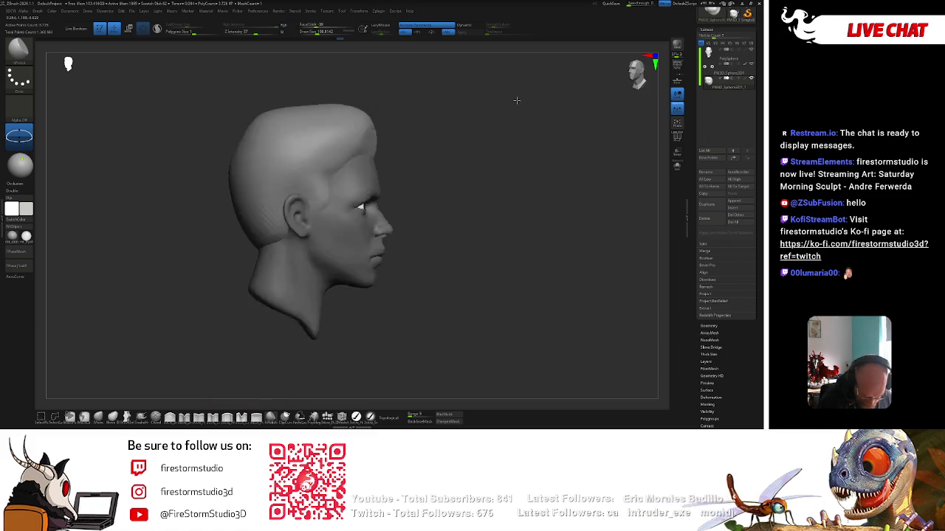
mouse_move(517, 99)
right_mouse_down()
mouse_move(483, 110)
mouse_move(497, 132)
right_mouse_up()
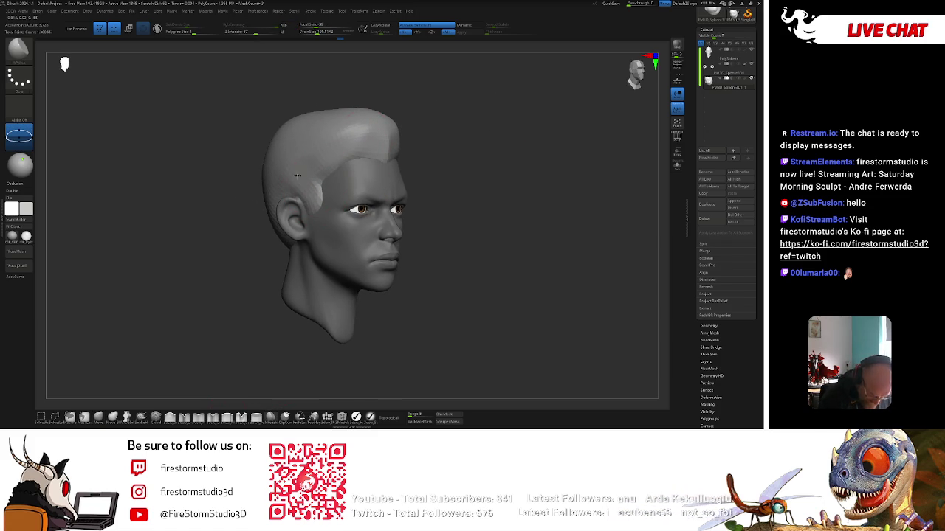
mouse_move(372, 130)
right_mouse_down()
mouse_move(497, 141)
mouse_move(492, 214)
right_mouse_up()
right_click(460, 296)
right_click_drag(460, 295, 458, 172, "alt")
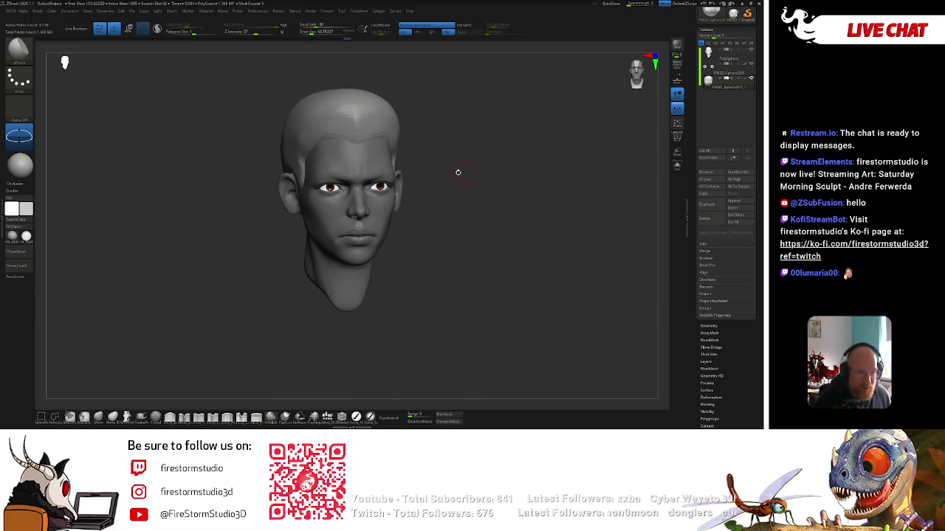
left_click(385, 211, "alt")
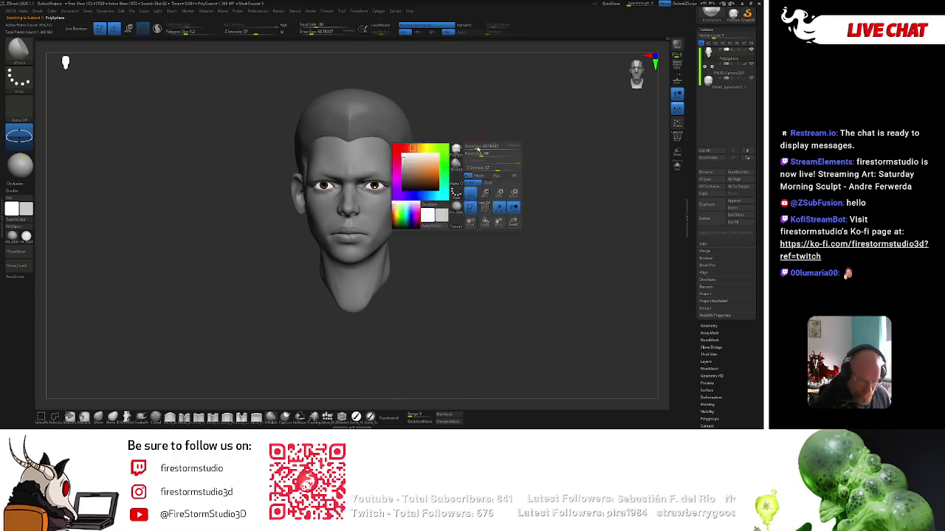
Paint a mask outlining both eyebrow areas on the face
right_click_drag(477, 157, 433, 149, "ctrl")
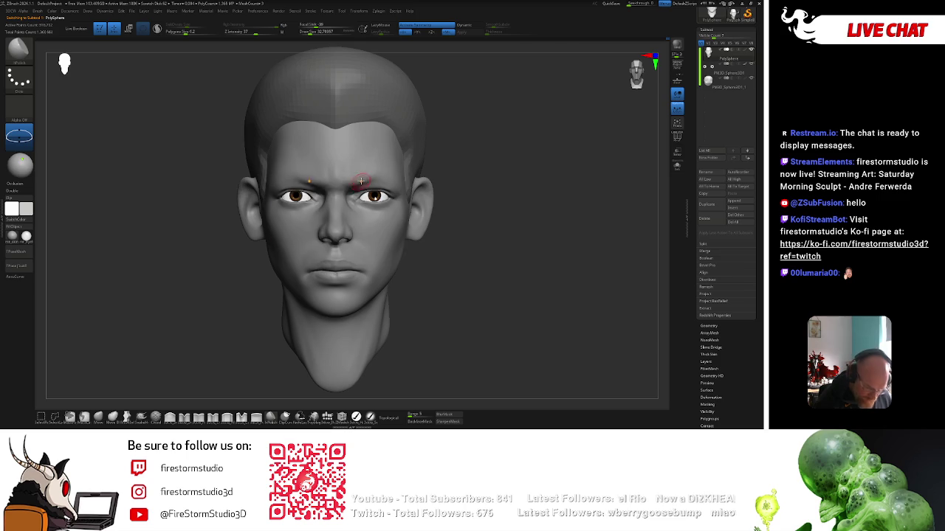
key("b")
key("m")
key("e")
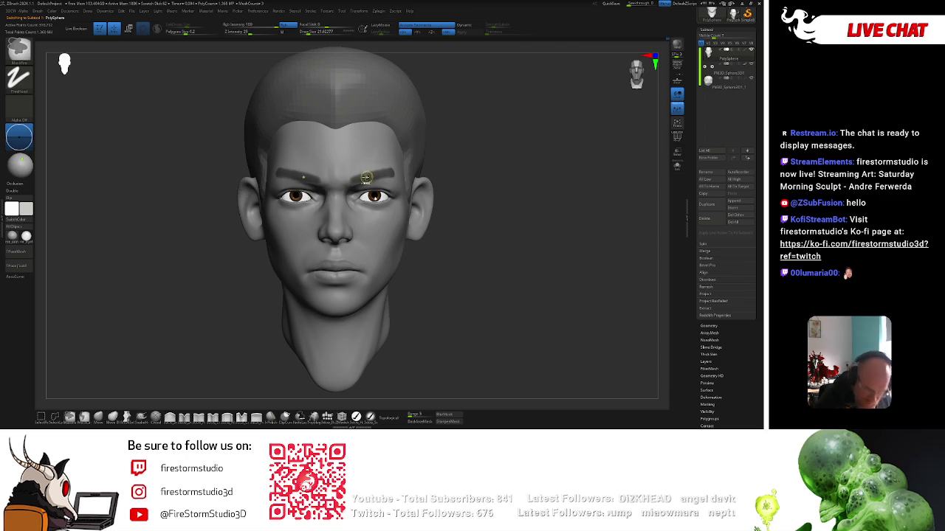
key("shift")
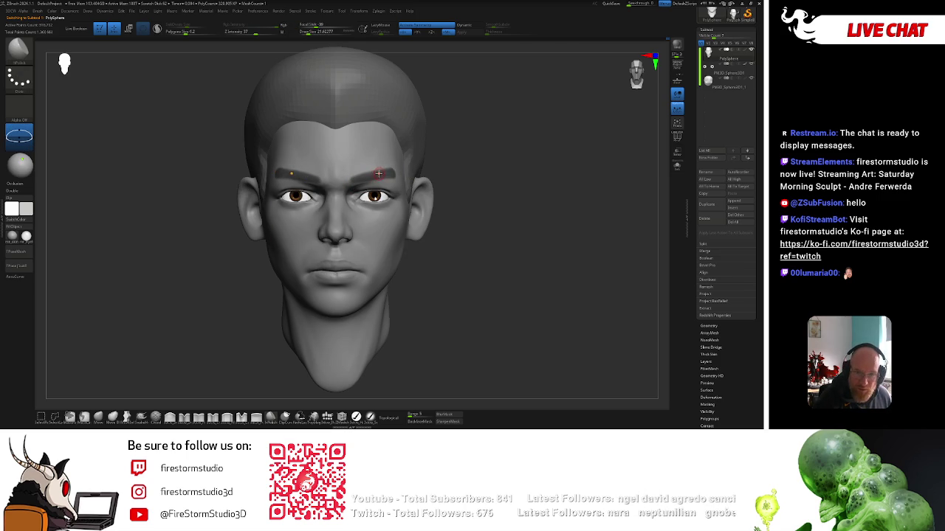
key("[")
right_click_drag(305, 183, 399, 177)
right_click(399, 178)
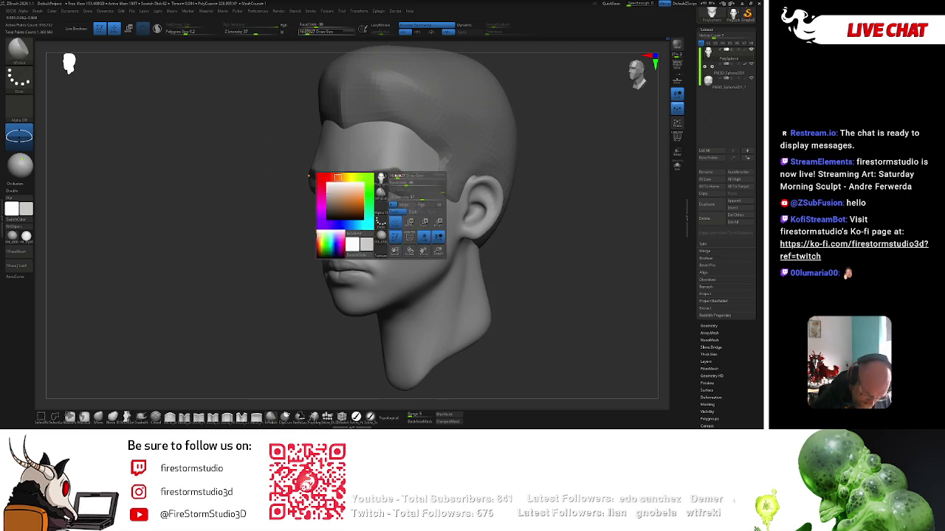
key("shift")
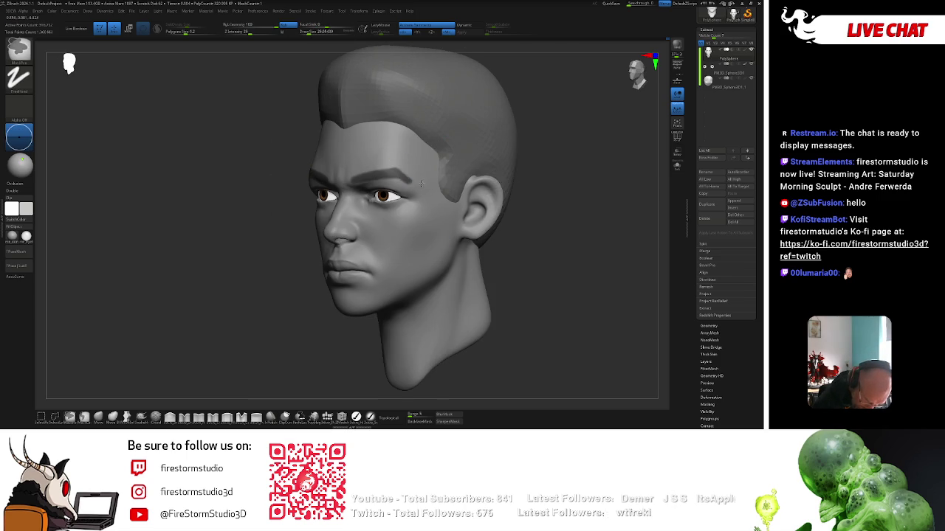
right_click_drag(381, 159, 546, 204, "shift")
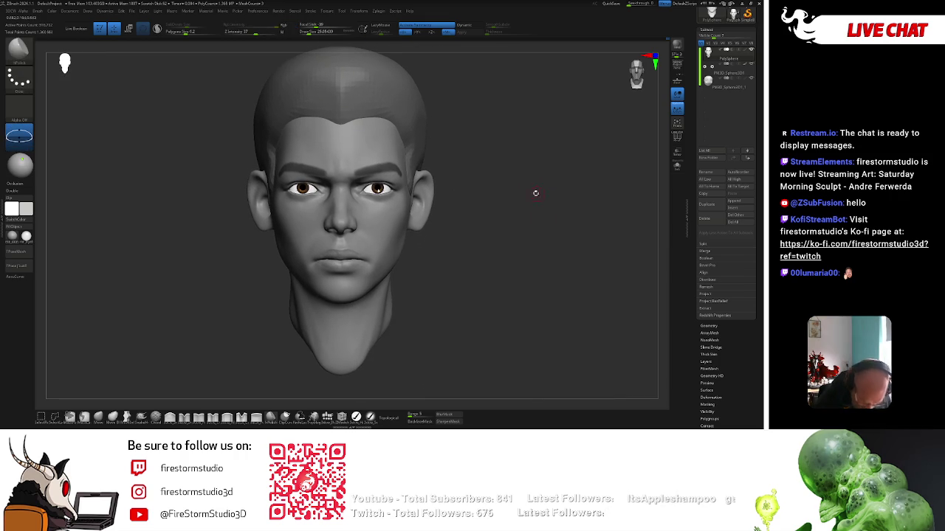
Extract the masked eyebrows into a new piece and ZRemesh it
left_click(704, 308)
left_click(705, 319)
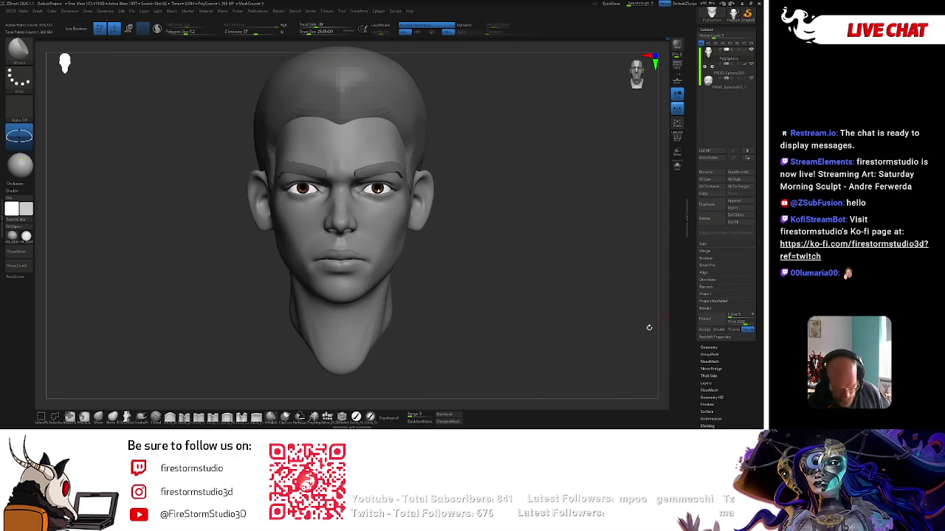
left_click(703, 330)
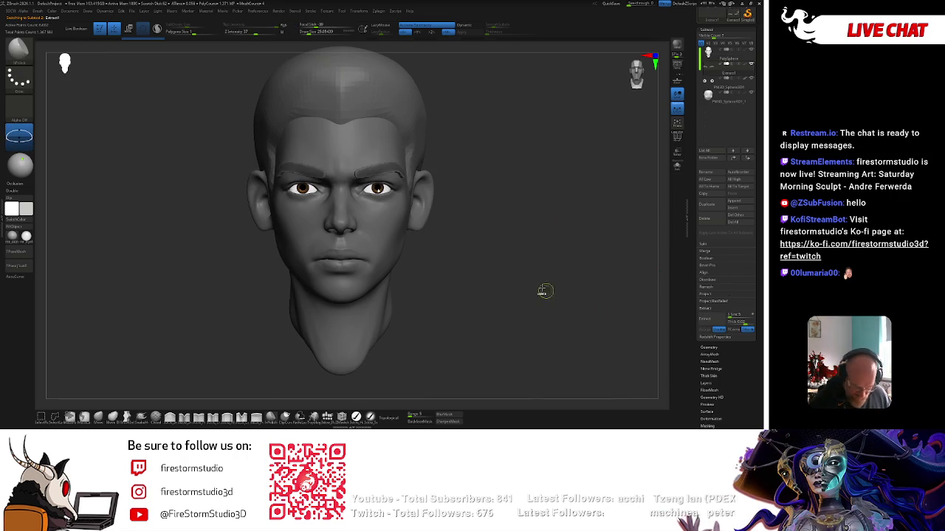
left_click(709, 347)
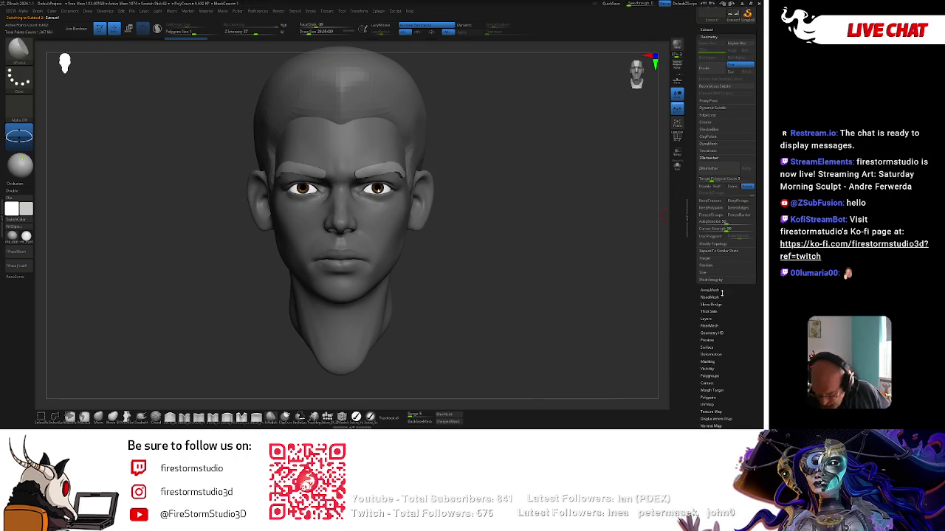
left_click(714, 171)
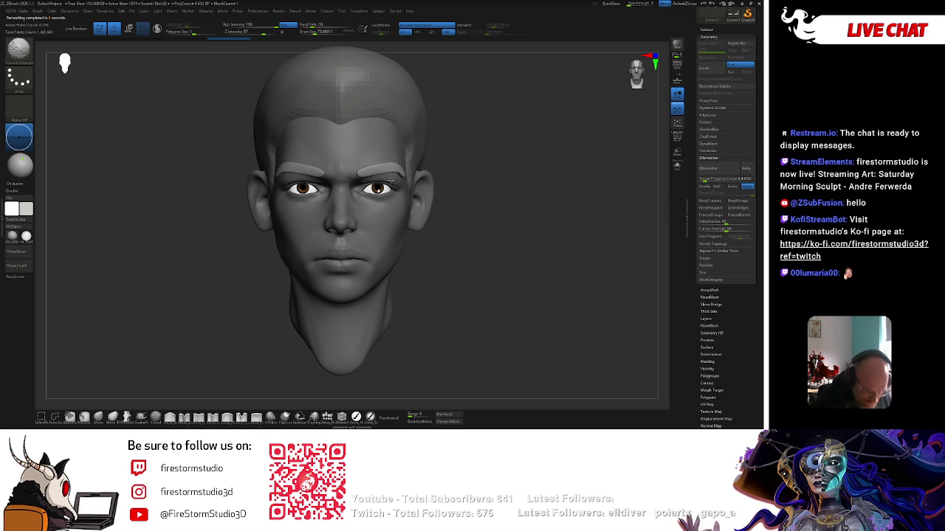
Solo the eyebrow piece, give it a dark purple material, then inspect it on the head
left_click_drag(391, 179, 404, 173)
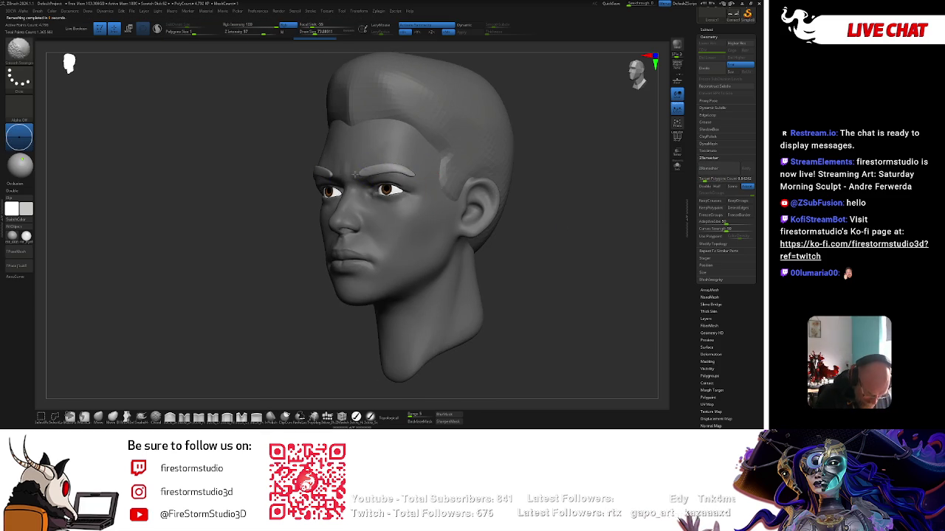
left_click_drag(279, 261, 221, 295)
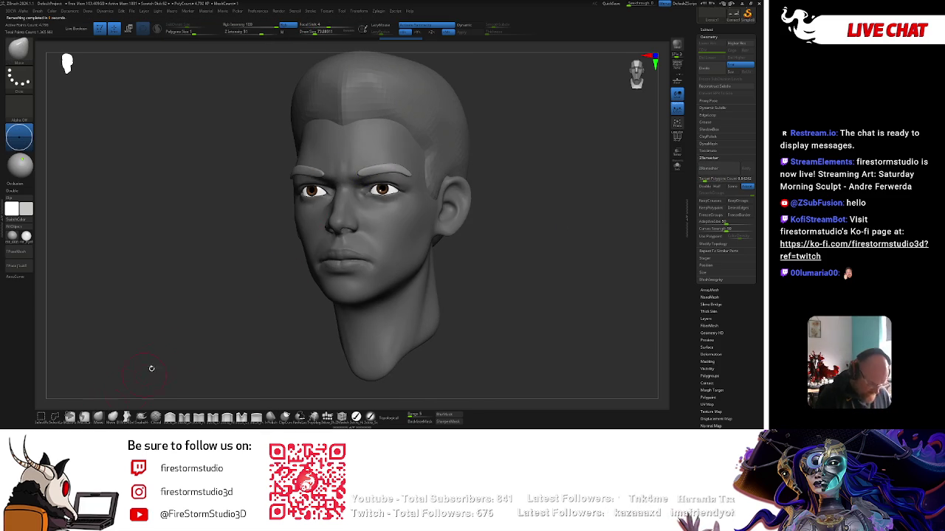
left_click_drag(152, 368, 159, 244)
left_click(677, 166)
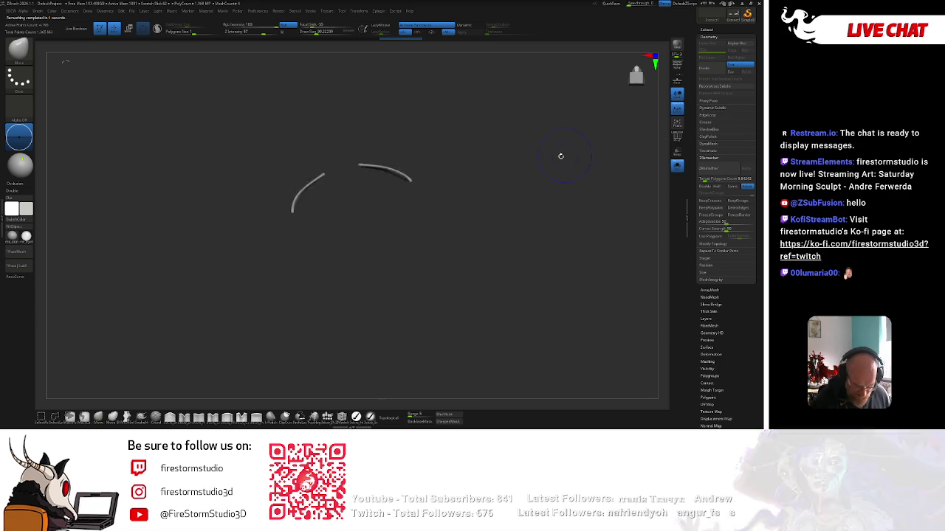
left_click(185, 417)
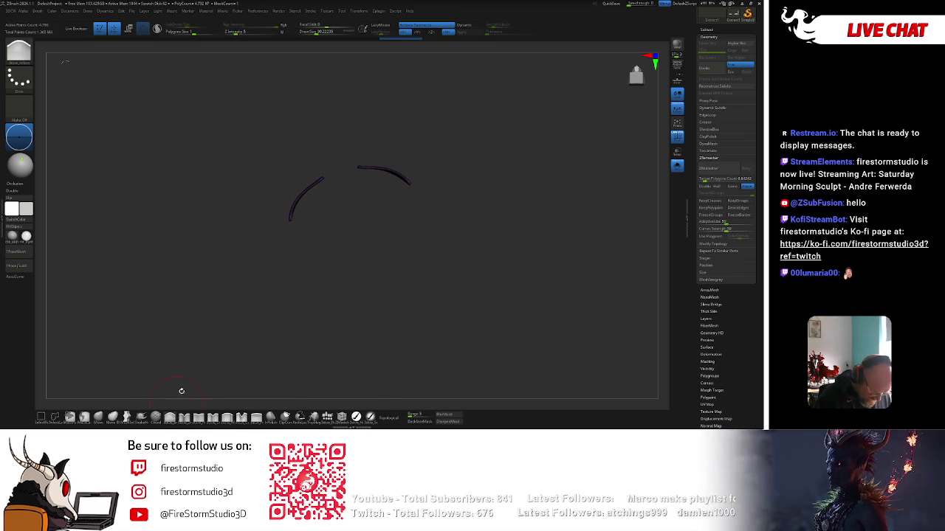
left_click(677, 165)
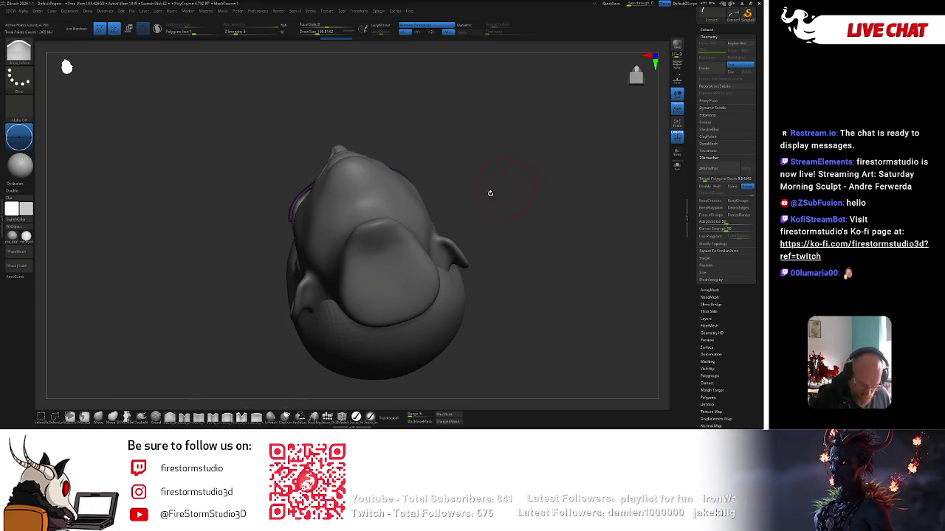
left_click_drag(490, 193, 445, 123)
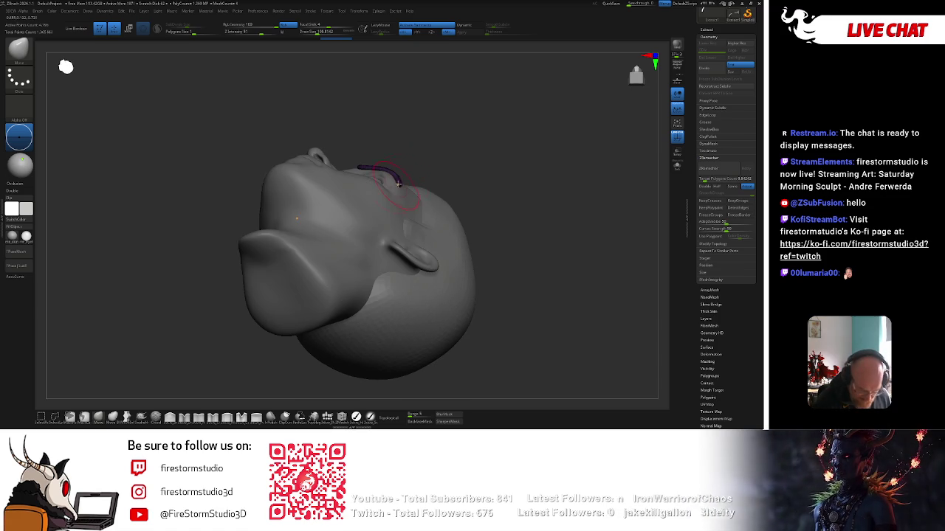
mouse_move(399, 183)
left_mouse_down()
mouse_move(386, 175)
mouse_move(539, 132)
mouse_move(533, 155)
mouse_move(401, 148)
mouse_move(364, 159)
left_mouse_up()
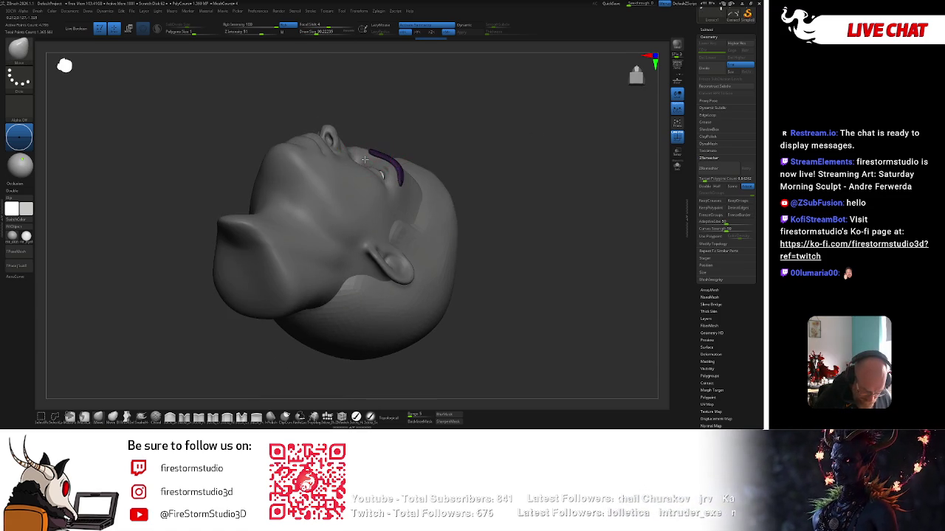
left_click_drag(415, 122, 360, 173)
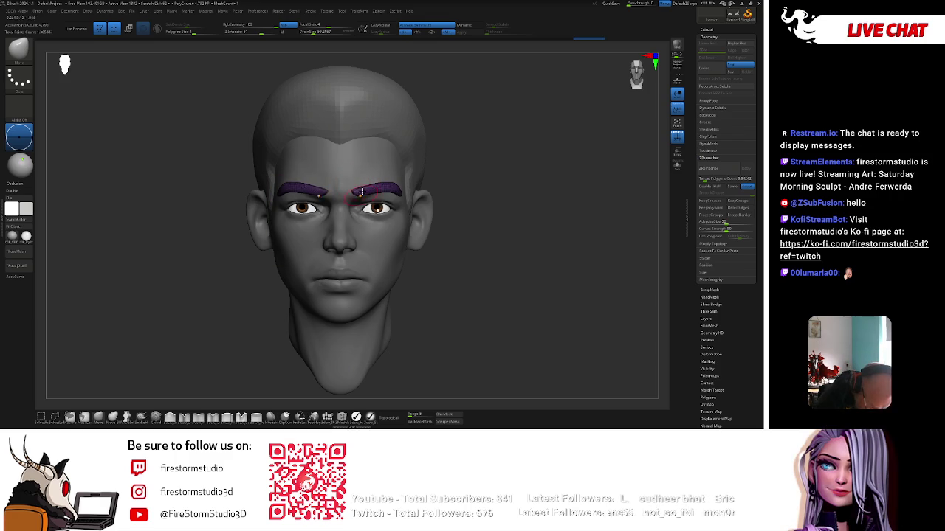
Reshape the inner end of the right eyebrow, checking the head from several sides
left_click_drag(362, 193, 325, 194)
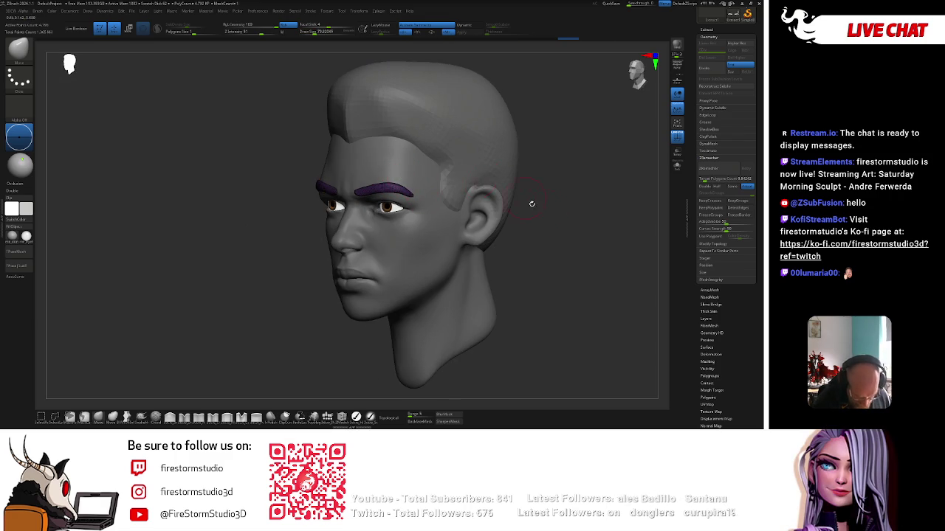
mouse_move(531, 204)
left_mouse_down("shift")
mouse_move(548, 185)
mouse_move(506, 154)
mouse_move(397, 159)
left_mouse_up("shift")
key("space")
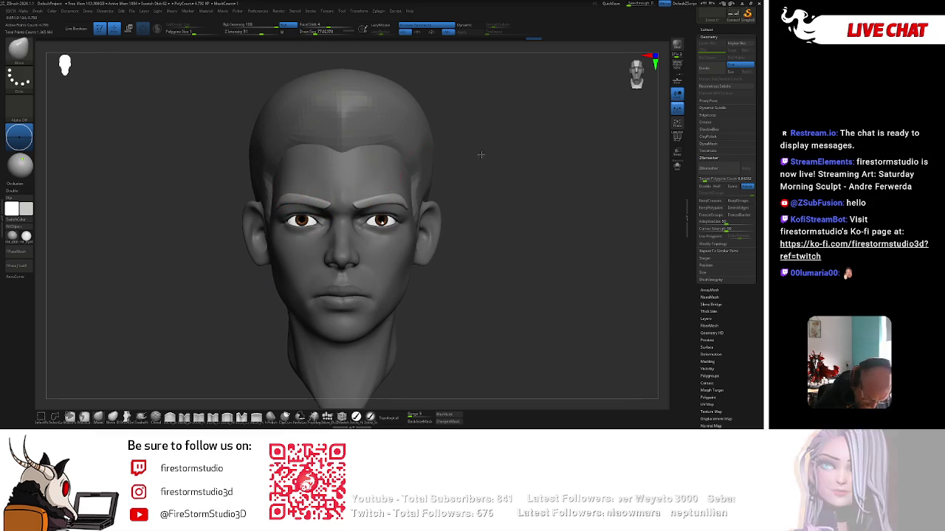
mouse_move(290, 185)
right_mouse_down()
mouse_move(414, 200)
mouse_move(348, 234)
right_mouse_up()
key("space")
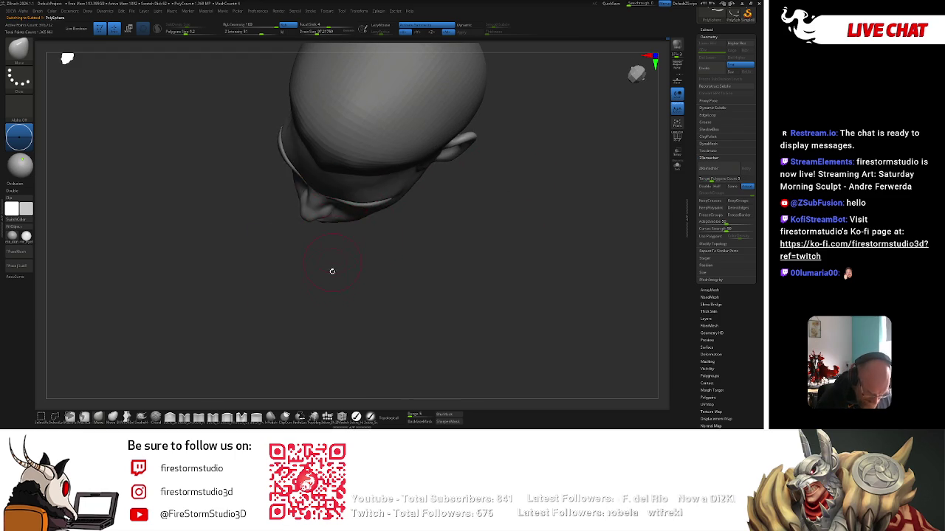
mouse_move(338, 203)
right_mouse_down()
mouse_move(388, 167)
mouse_move(418, 188)
mouse_move(341, 191)
right_mouse_up()
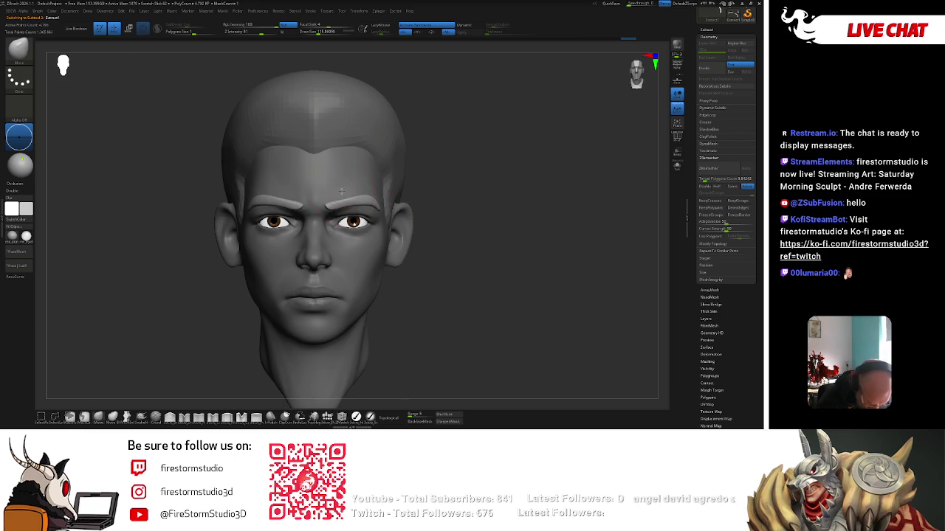
Enlarge the brush to about 184 and build up the brow ridges
key("space")
key("space")
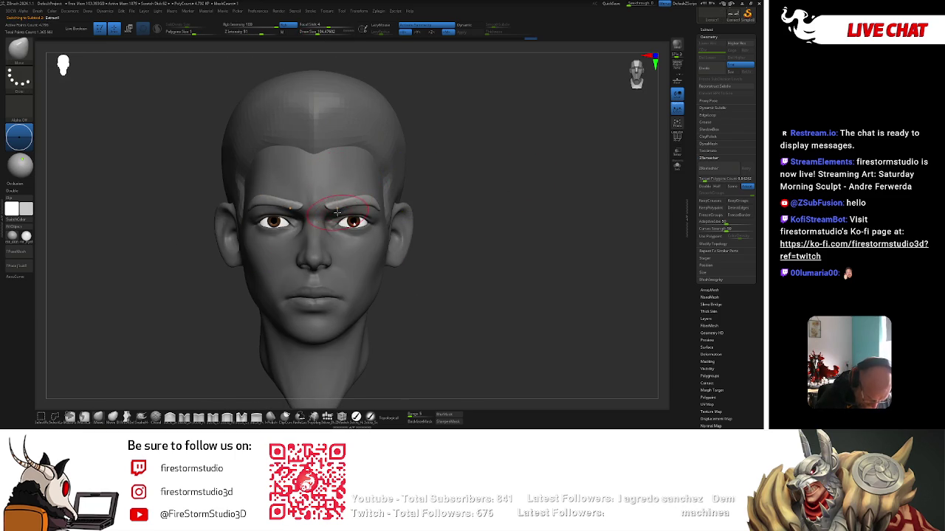
key("space")
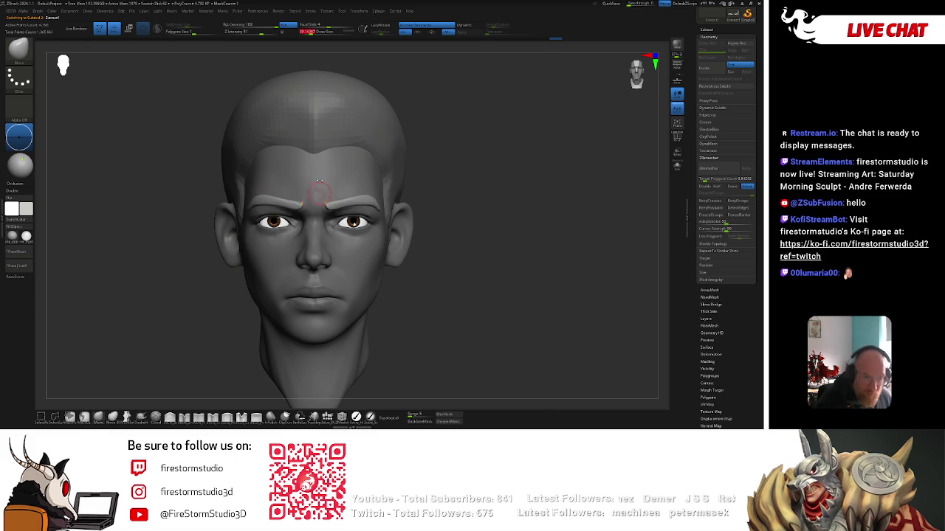
left_click_drag(315, 187, 347, 200)
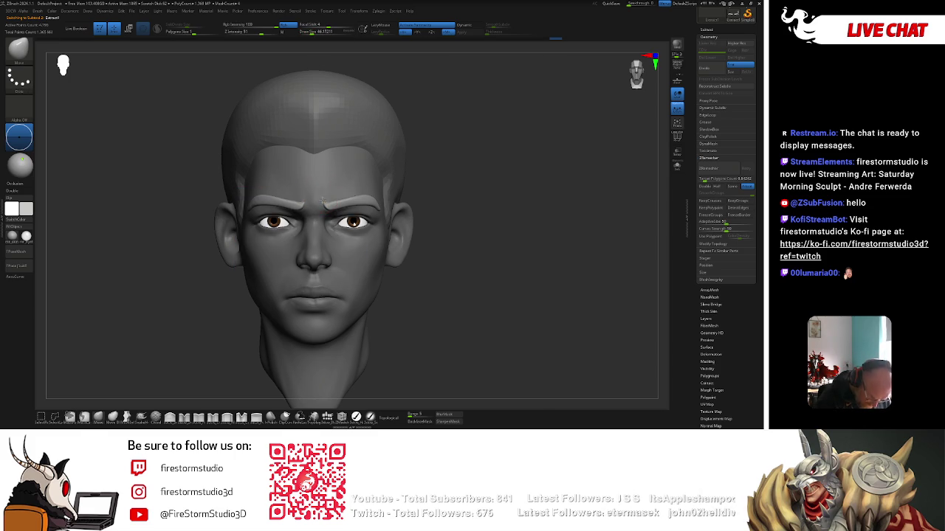
left_click_drag(451, 161, 336, 197)
key("space")
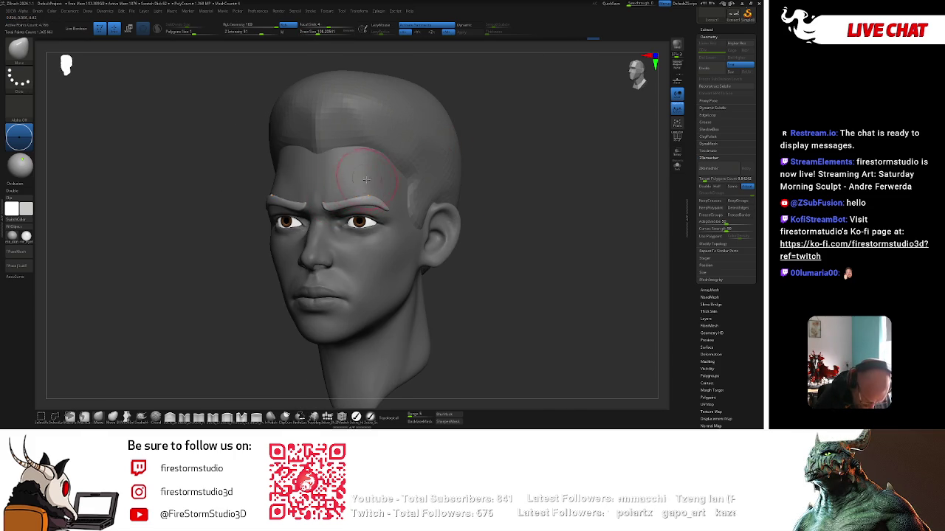
key("space")
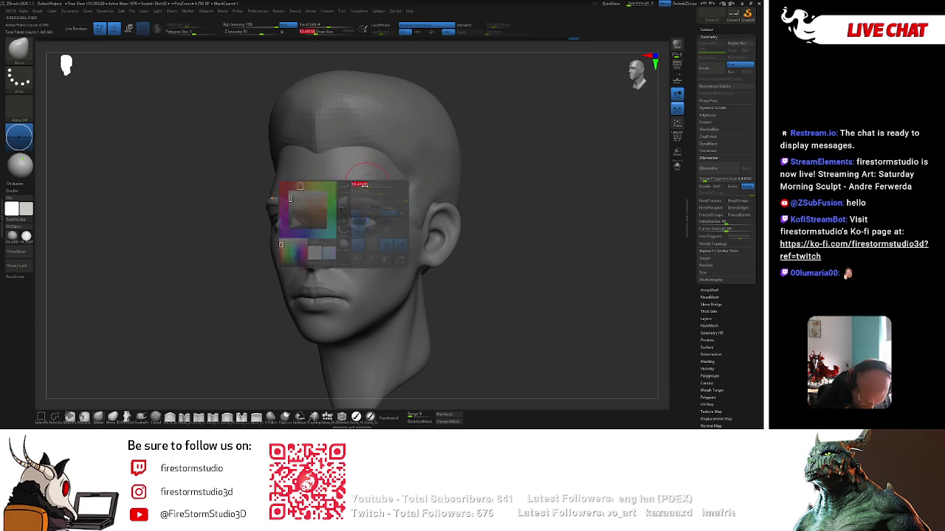
left_click_drag(455, 167, 465, 165)
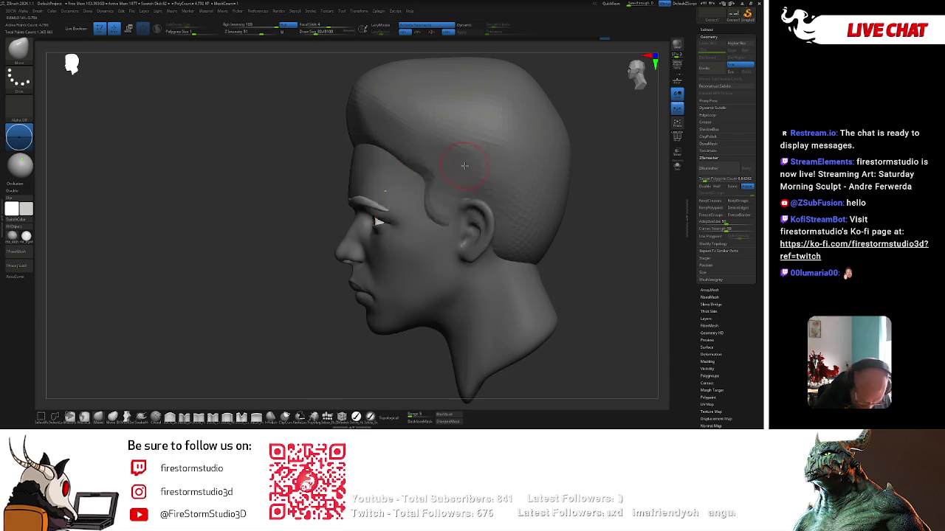
mouse_move(375, 243)
left_mouse_down()
mouse_move(337, 246)
mouse_move(442, 232)
left_mouse_up()
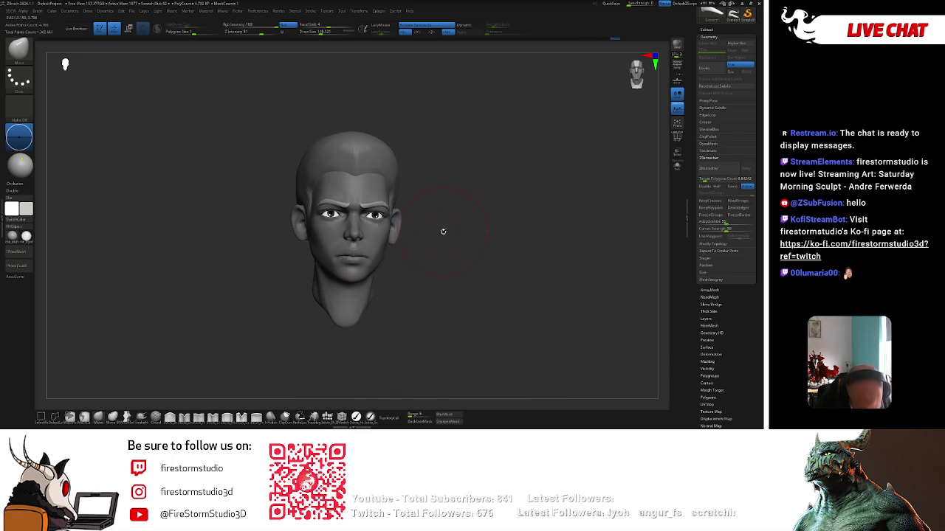
key("space")
key("space")
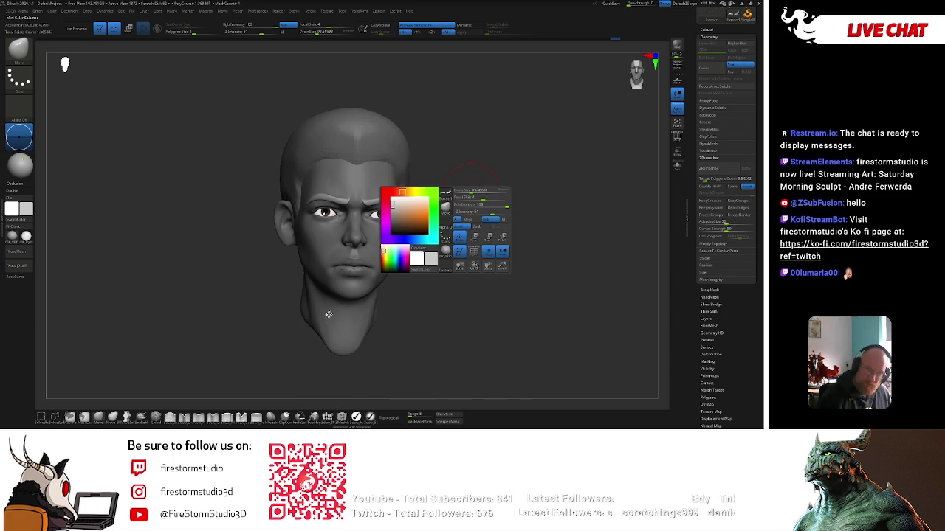
Pick a dark brown colour and switch to a paint brush (BPA)
left_click(396, 222)
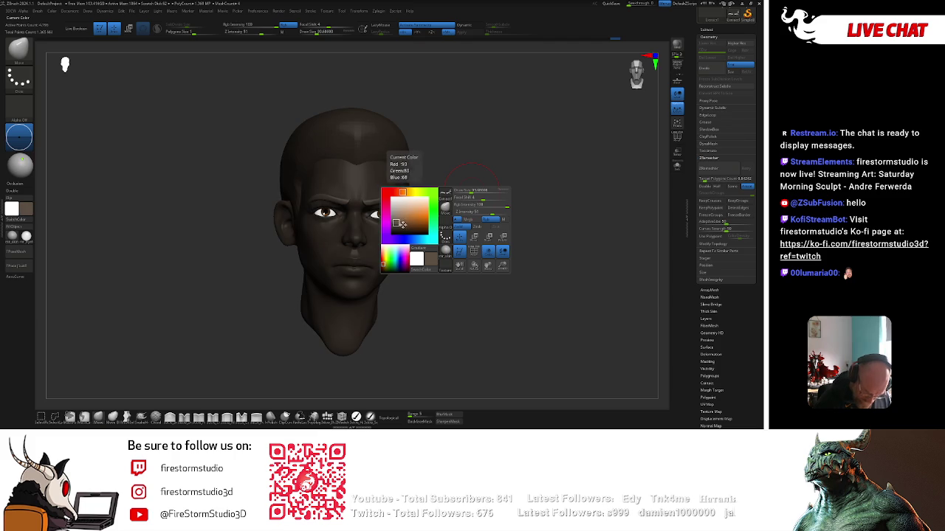
key("b")
key("p")
key("a")
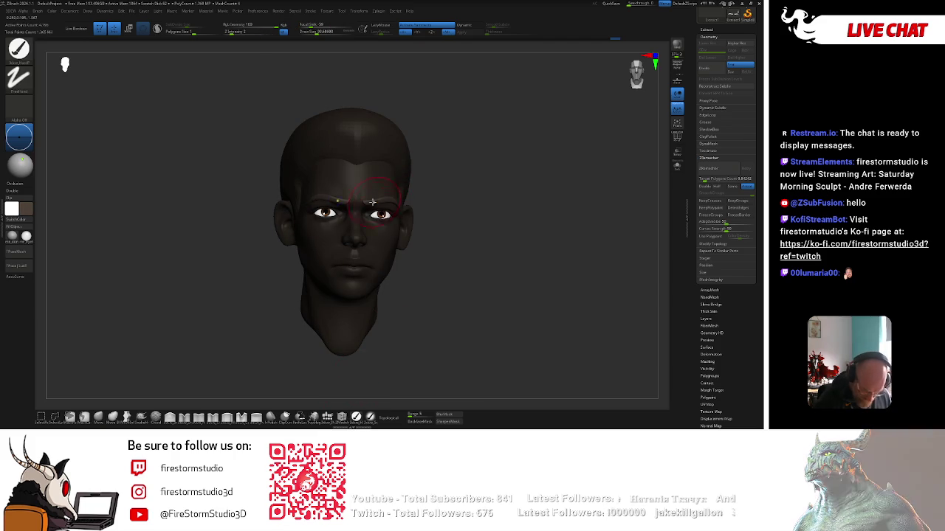
key("space")
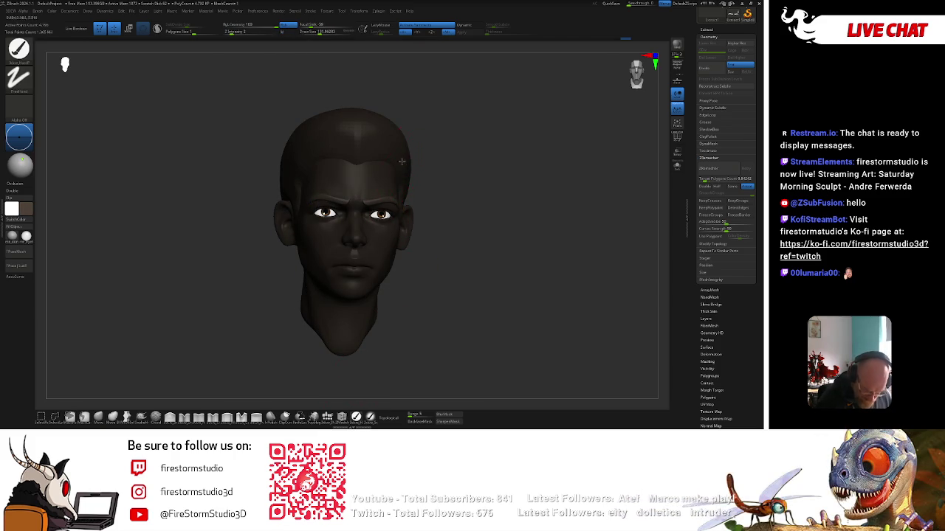
Paint the hair dark brown from both profiles and the front
right_click_drag(402, 161, 391, 133)
right_click_drag(424, 186, 463, 125)
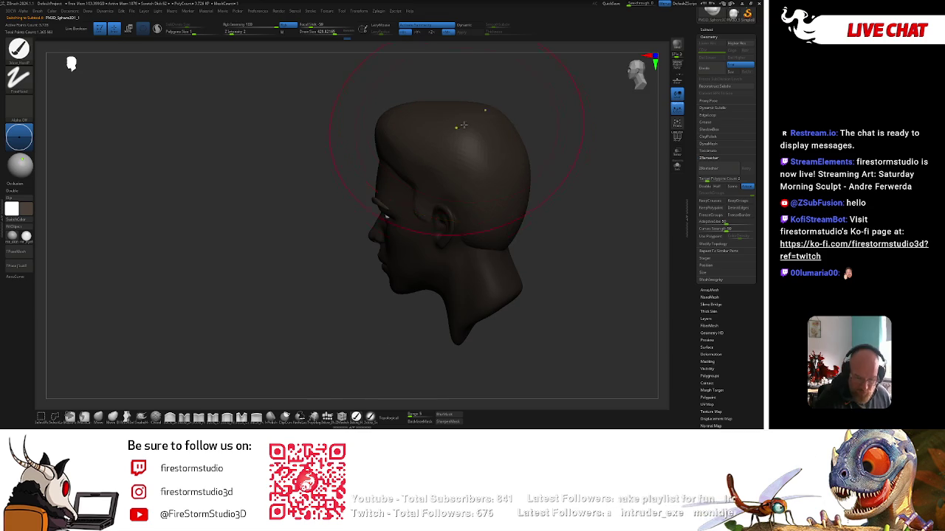
key("space")
mouse_move(304, 284)
right_mouse_down()
mouse_move(385, 220)
mouse_move(305, 310)
right_mouse_up()
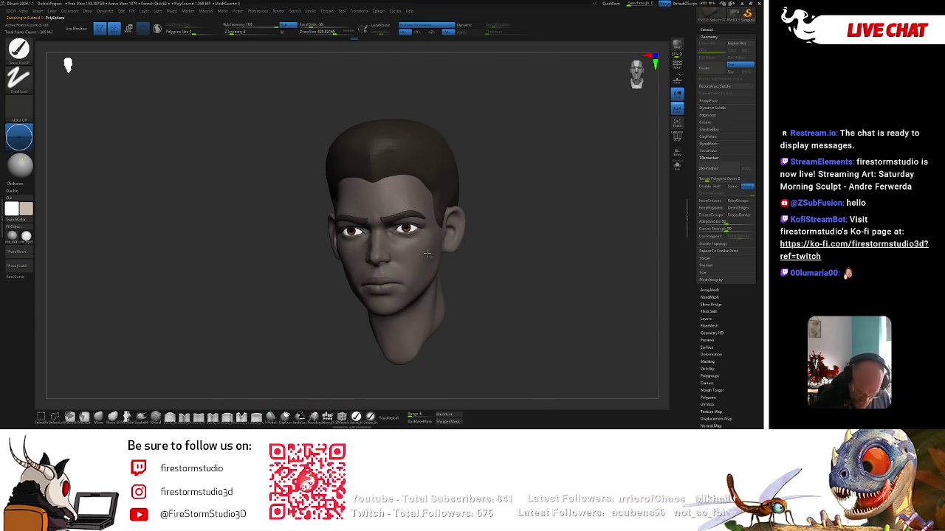
key("space")
right_click_drag(513, 229, 387, 139)
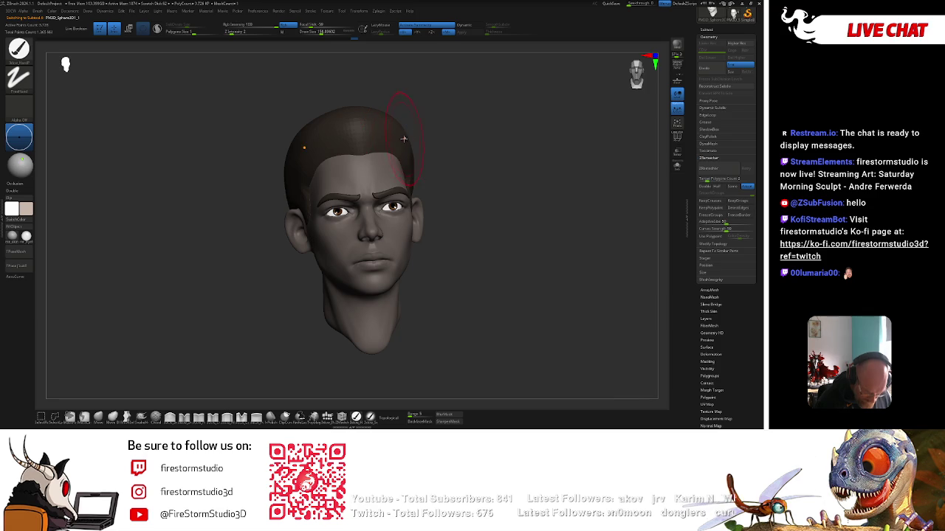
key("space")
right_click_drag(438, 127, 465, 164)
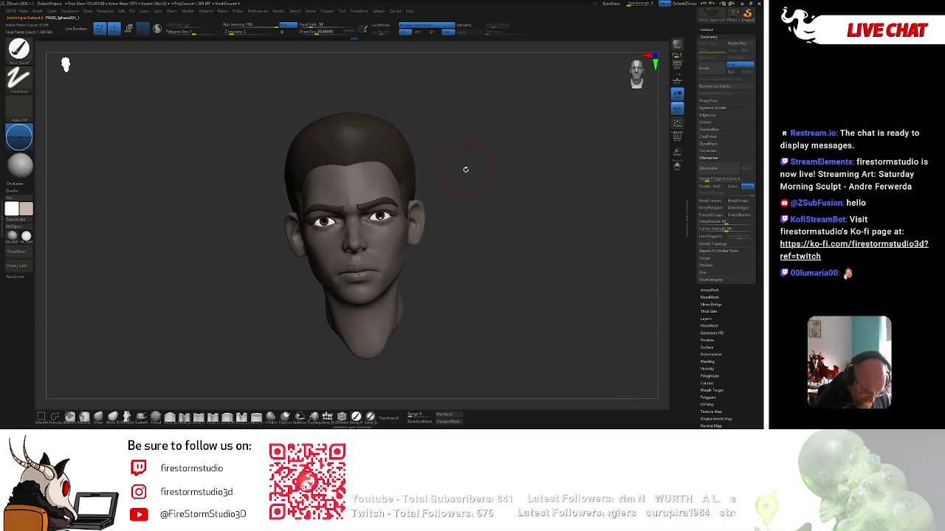
key("space")
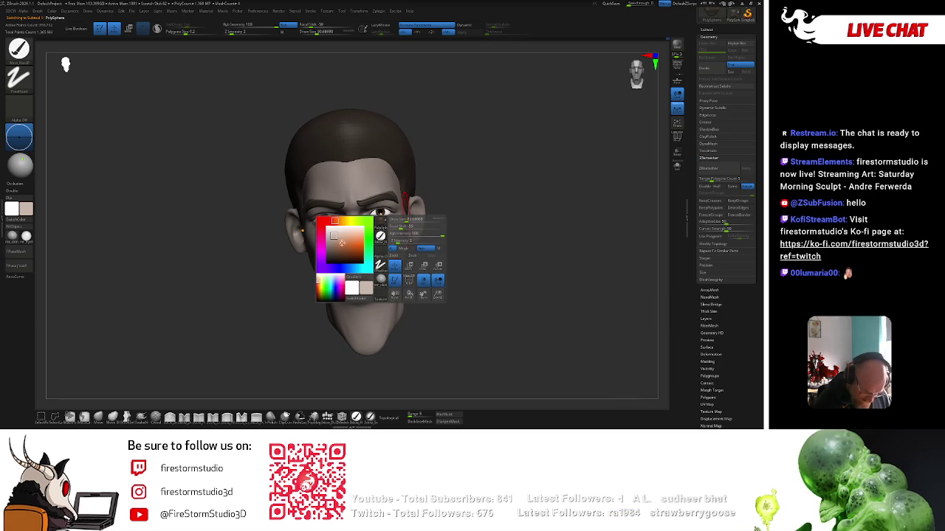
mouse_move(468, 178)
right_mouse_down()
mouse_move(453, 167)
mouse_move(436, 207)
right_mouse_up()
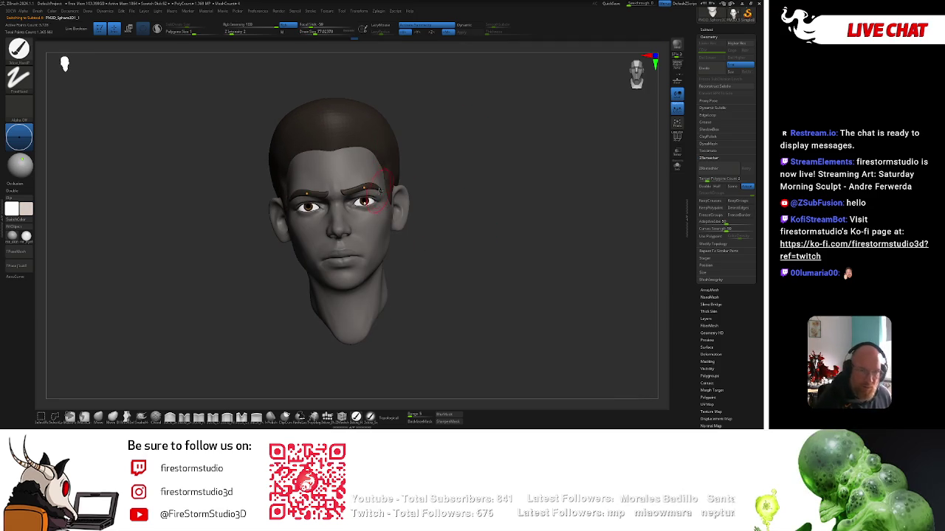
Choose a Clay brush, enlarge it, and build hair volume from the sides and back
key("b")
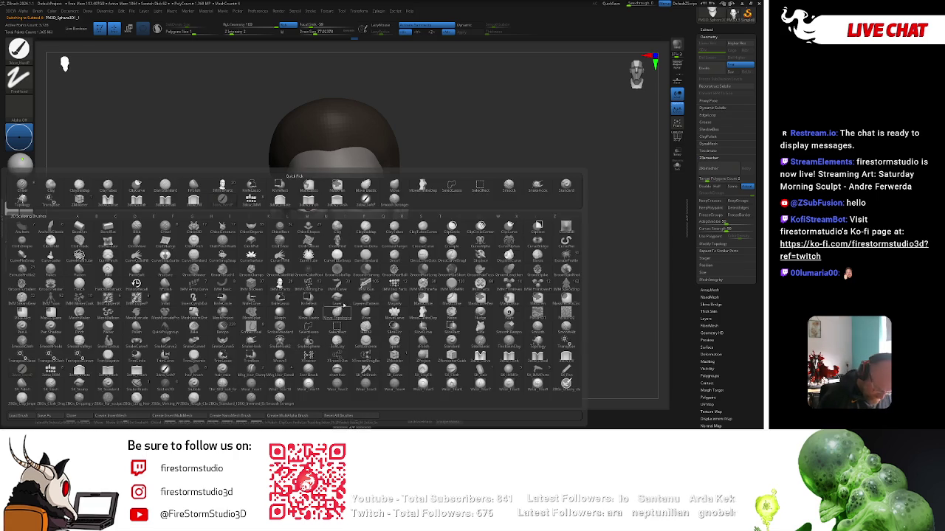
left_click(366, 230)
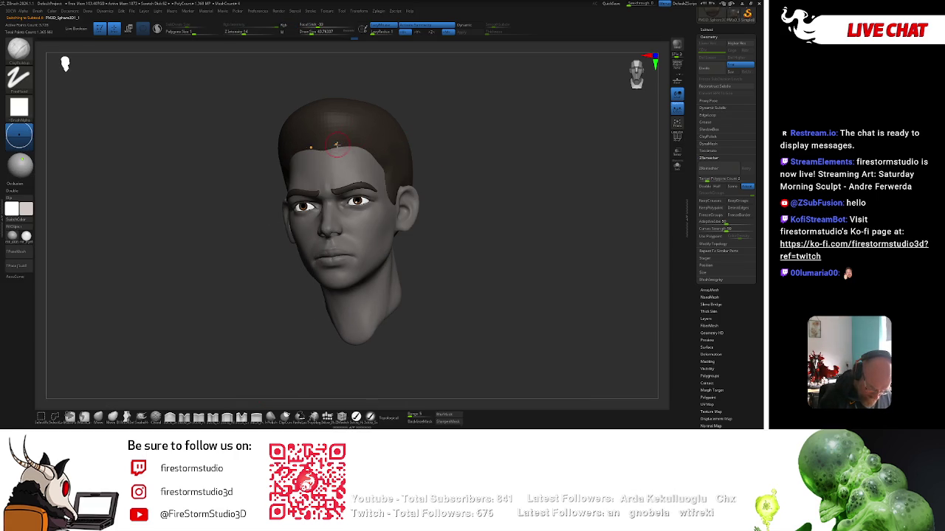
key("bracketright")
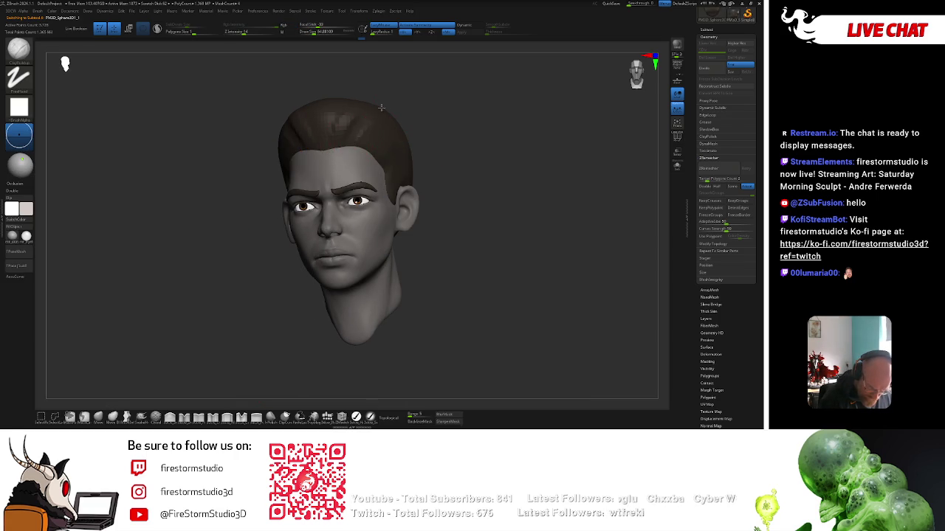
left_click_drag(412, 119, 418, 159)
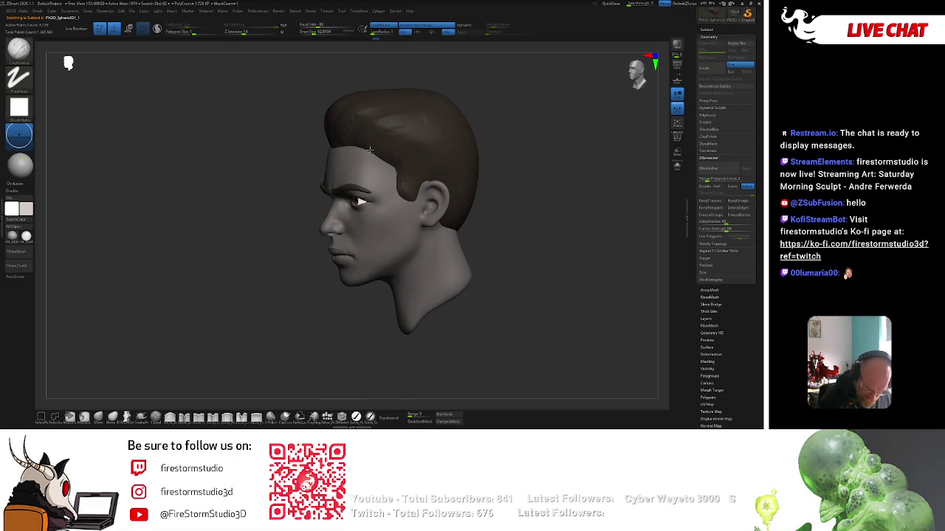
key("bracketright")
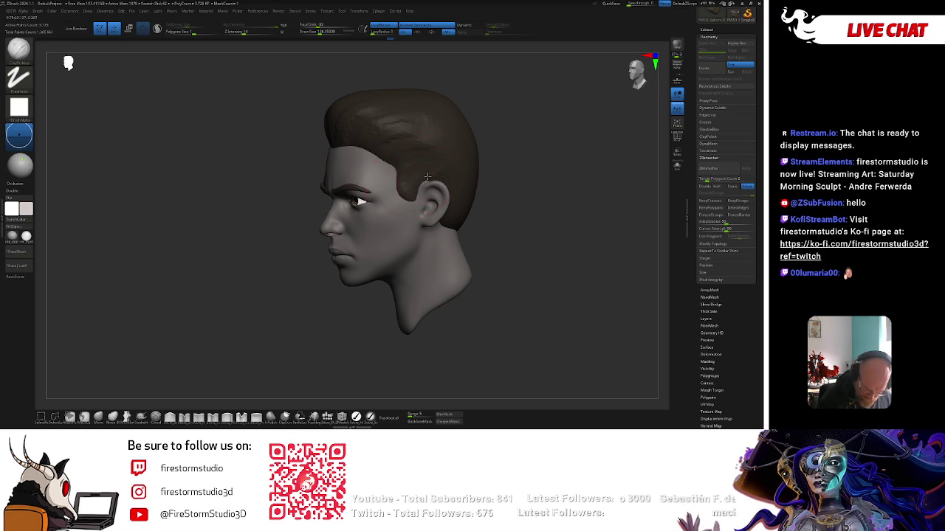
left_click_drag(512, 163, 489, 171)
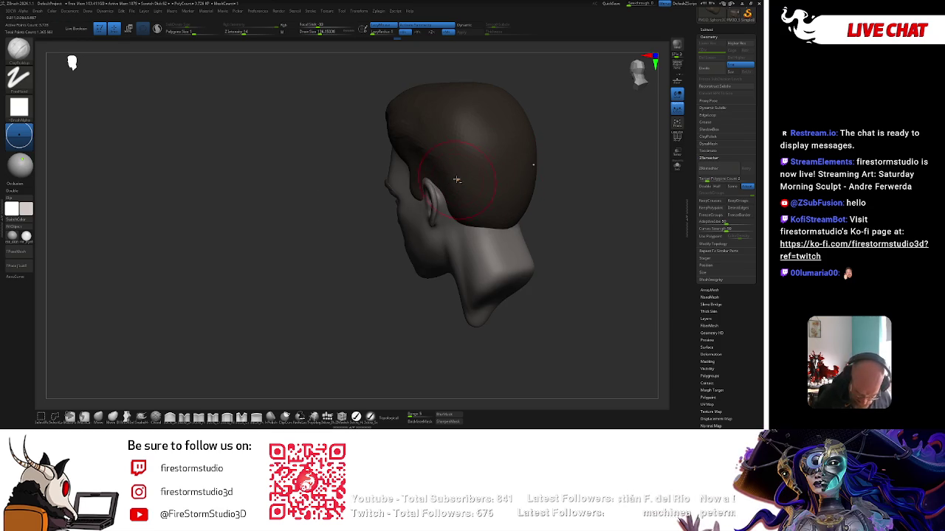
left_click_drag(466, 217, 531, 214)
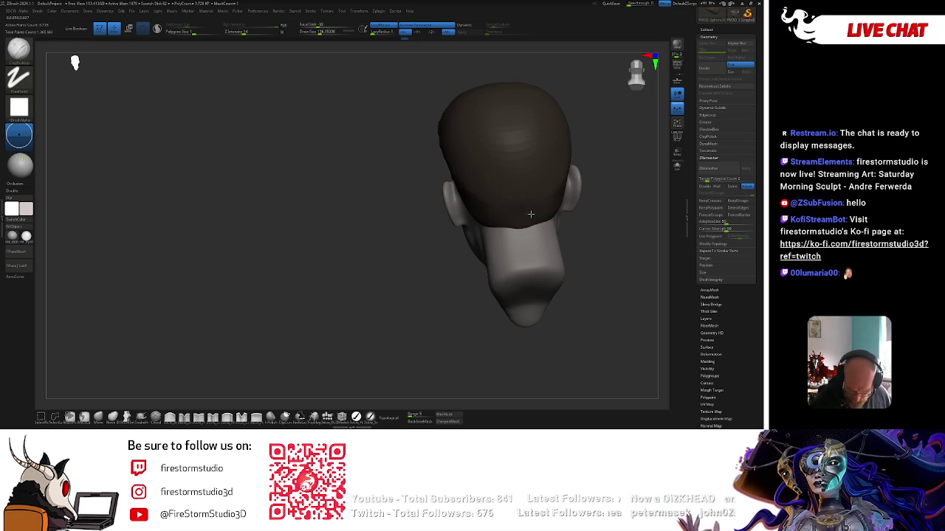
mouse_move(425, 227)
left_mouse_down()
mouse_move(561, 226)
mouse_move(405, 218)
mouse_move(491, 217)
mouse_move(501, 198)
left_mouse_up()
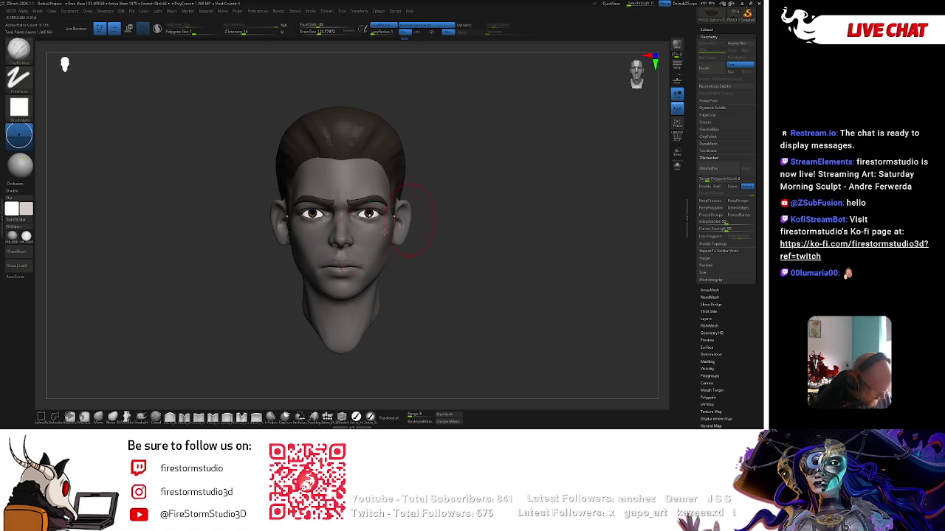
Switch brush and push the right side of the hair into a fuller shape
left_click(112, 417)
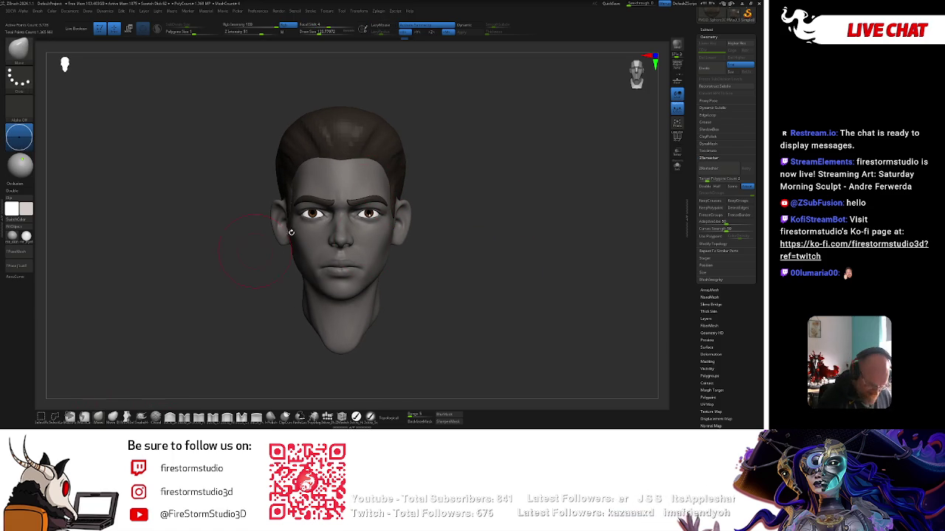
left_click_drag(390, 188, 399, 192)
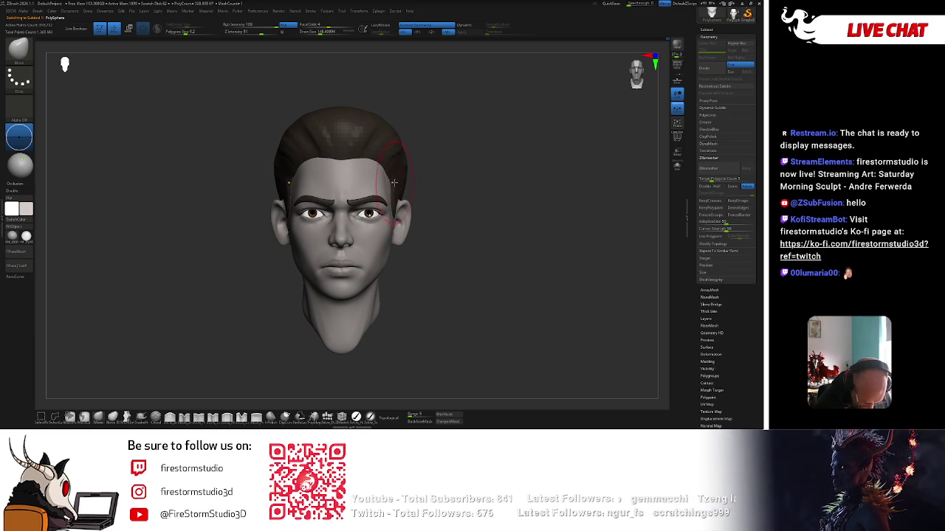
left_click_drag(399, 191, 384, 158)
key("space")
mouse_move(384, 157)
right_mouse_down()
mouse_move(355, 148)
mouse_move(443, 162)
mouse_move(512, 145)
mouse_move(405, 251)
mouse_move(398, 225)
right_mouse_up()
key("space")
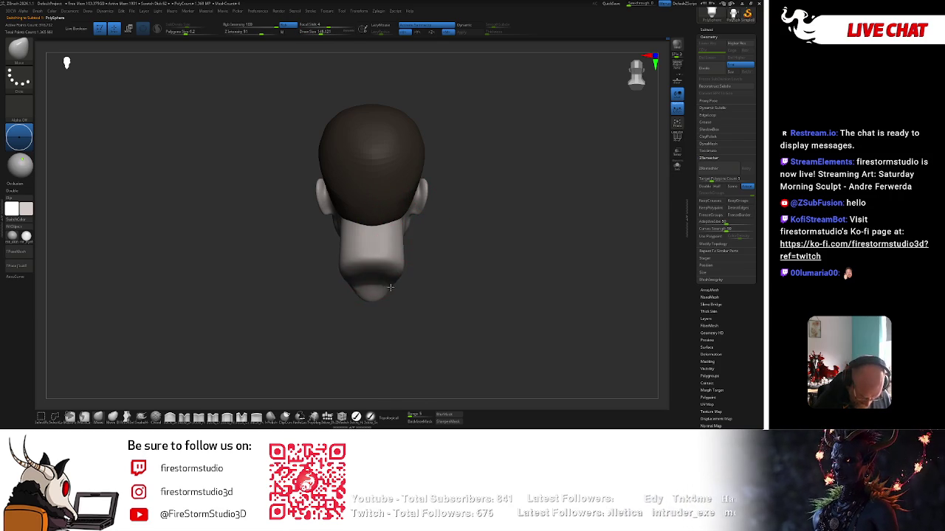
right_click_drag(390, 287, 492, 258)
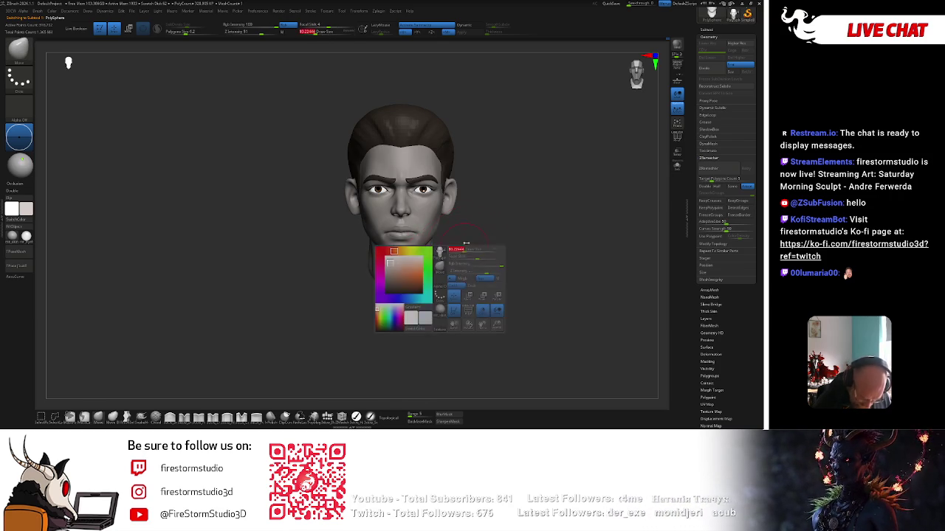
mouse_move(421, 278)
right_mouse_down("alt")
mouse_move(423, 207)
mouse_move(396, 180)
right_mouse_up("alt")
Select the hair mesh and sweep the quiff upward from front and profile views
left_click(396, 179, "alt")
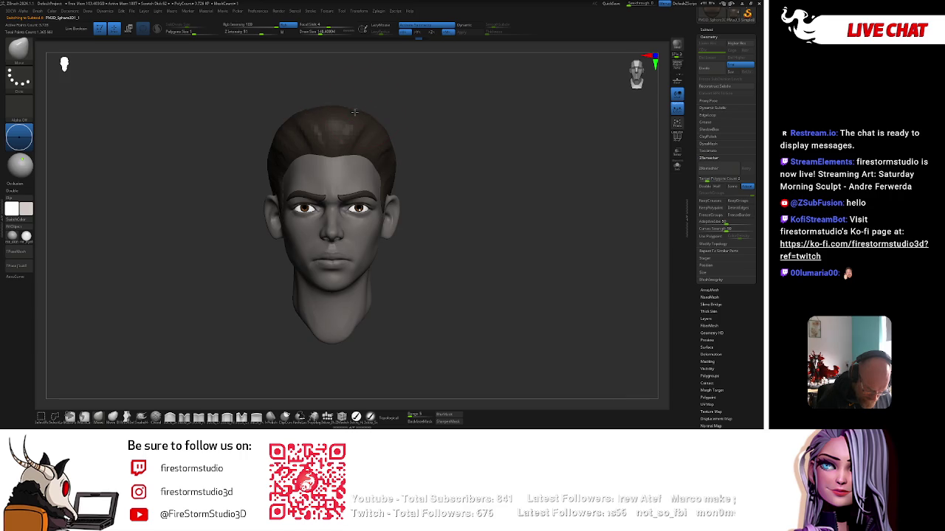
right_click_drag(362, 118, 364, 108)
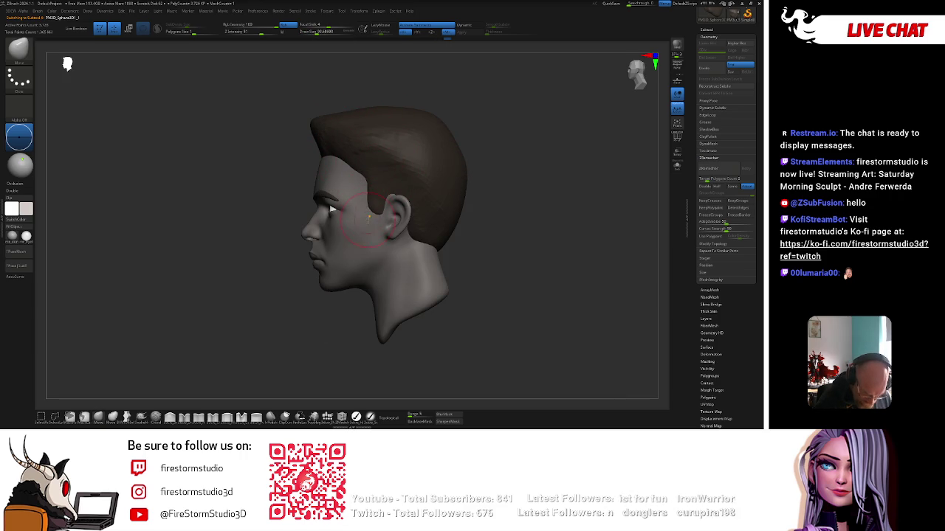
right_click_drag(419, 197, 499, 160, "shift")
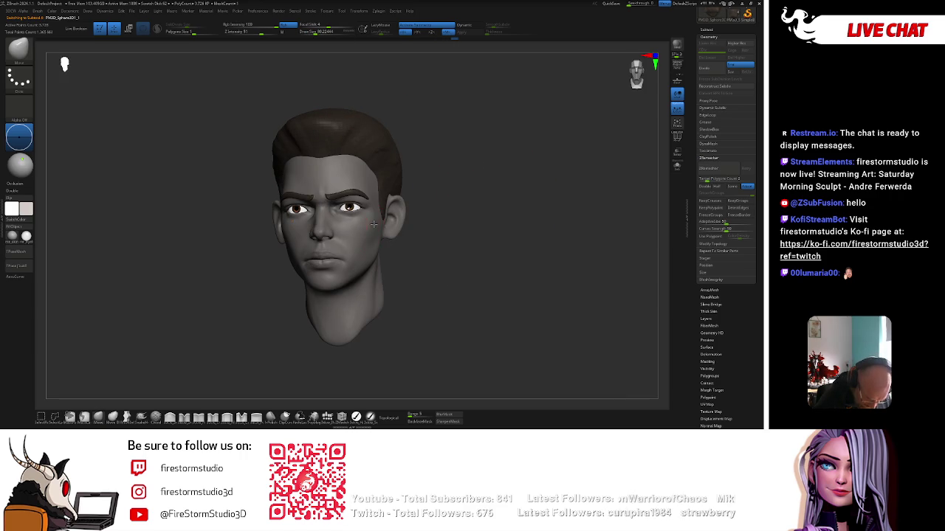
key("space")
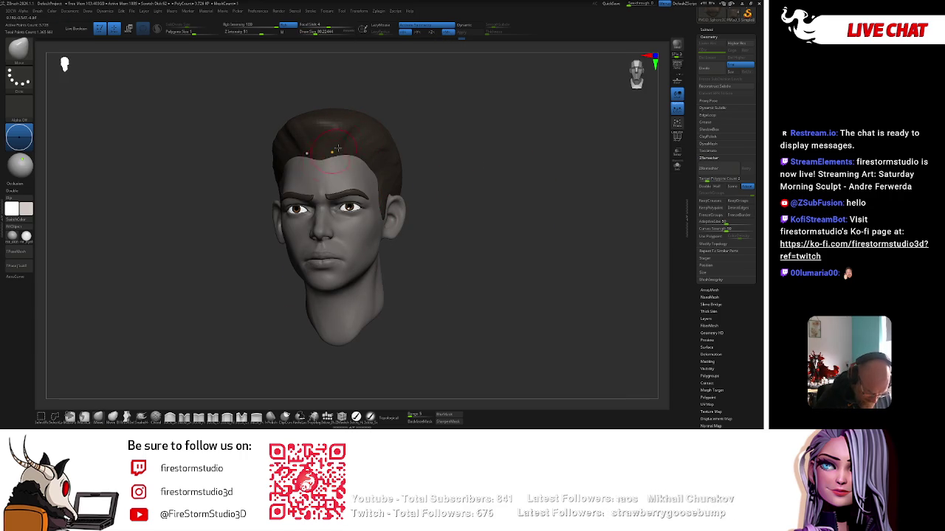
mouse_move(334, 161)
right_mouse_down()
mouse_move(432, 122)
mouse_move(328, 138)
mouse_move(436, 146)
right_mouse_up()
key("space")
key("space")
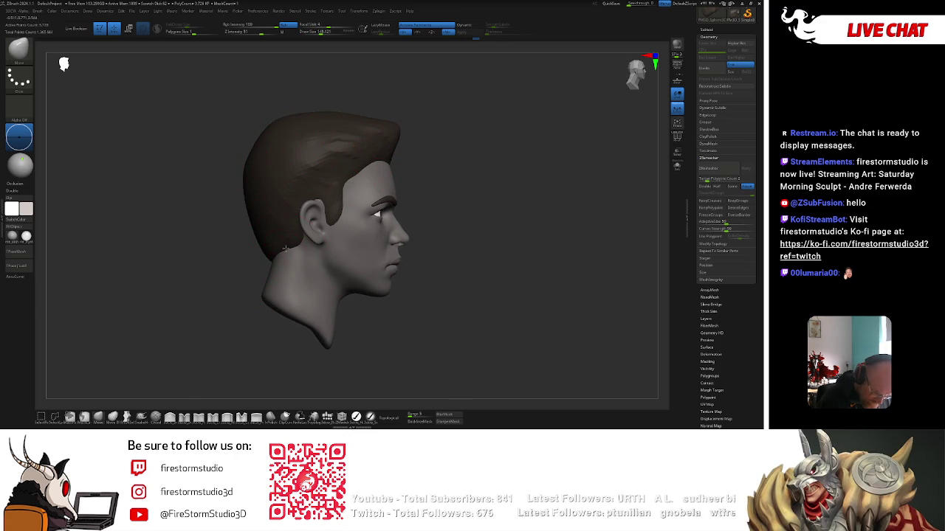
mouse_move(284, 248)
right_mouse_down()
mouse_move(505, 169)
mouse_move(324, 192)
right_mouse_up()
Select a new brush and turn the bare head to three-quarter views exposing the ear
key("b")
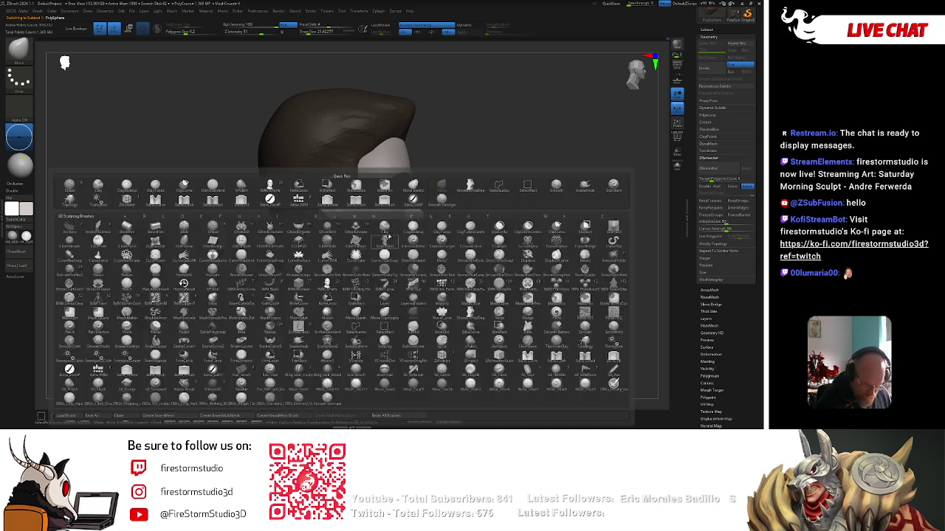
key("c")
key("b")
mouse_move(487, 196)
right_mouse_down()
mouse_move(524, 185)
mouse_move(593, 191)
mouse_move(578, 209)
right_mouse_up()
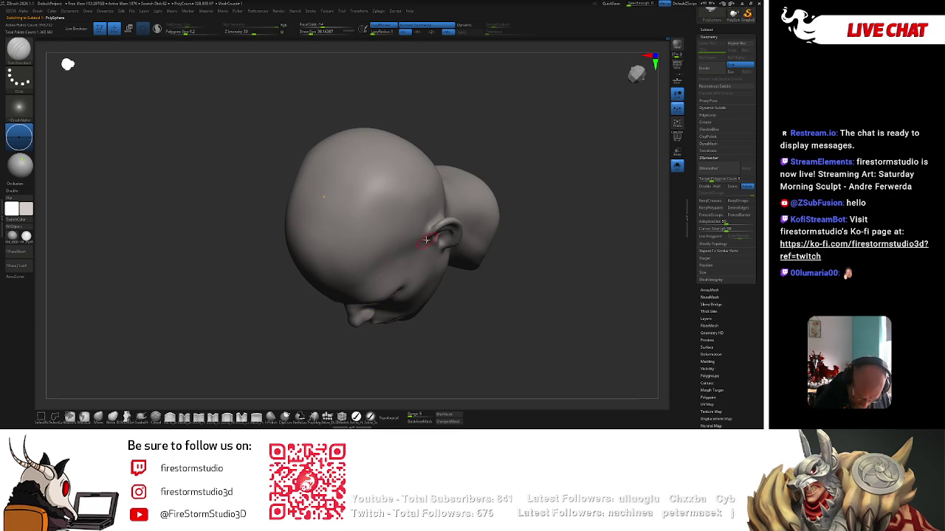
right_click_drag(439, 219, 482, 164)
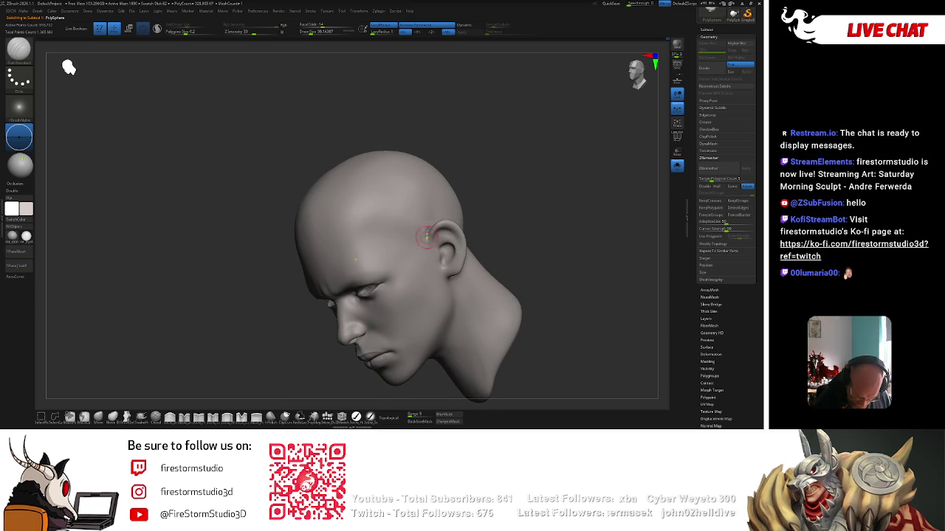
right_click_drag(369, 211, 507, 182)
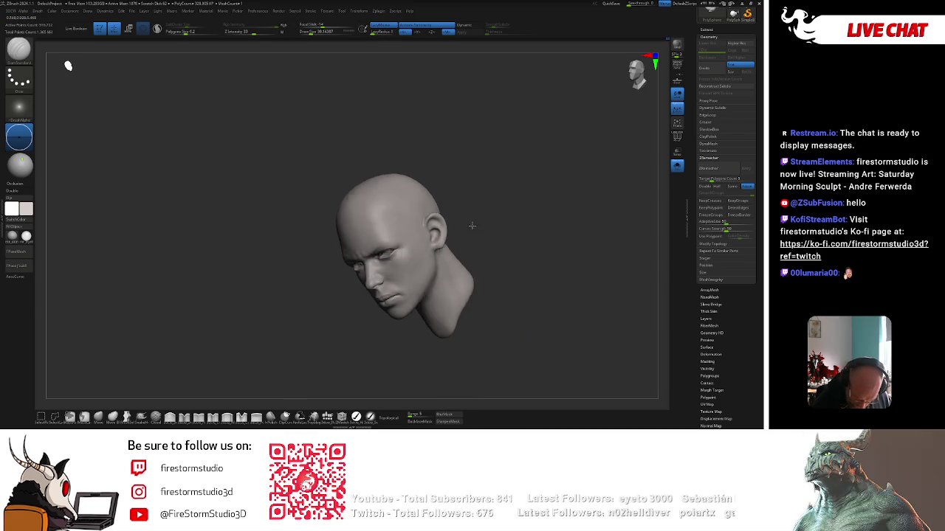
right_click_drag(472, 226, 433, 251)
mouse_move(476, 221)
right_mouse_down()
mouse_move(546, 196)
mouse_move(489, 202)
right_mouse_up()
Pick a different brush and stroke, then bring the head to an exact front view
key("b")
key("c")
key("b")
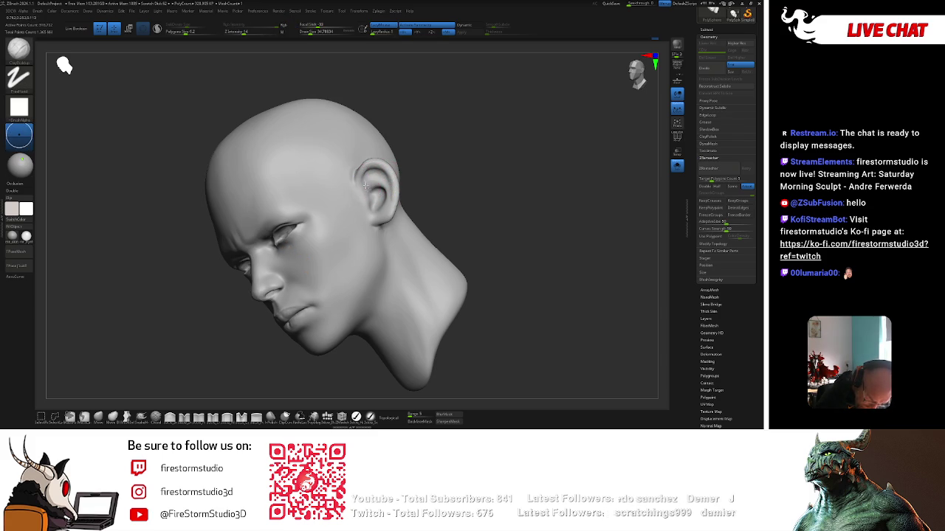
left_click_drag(403, 164, 369, 203)
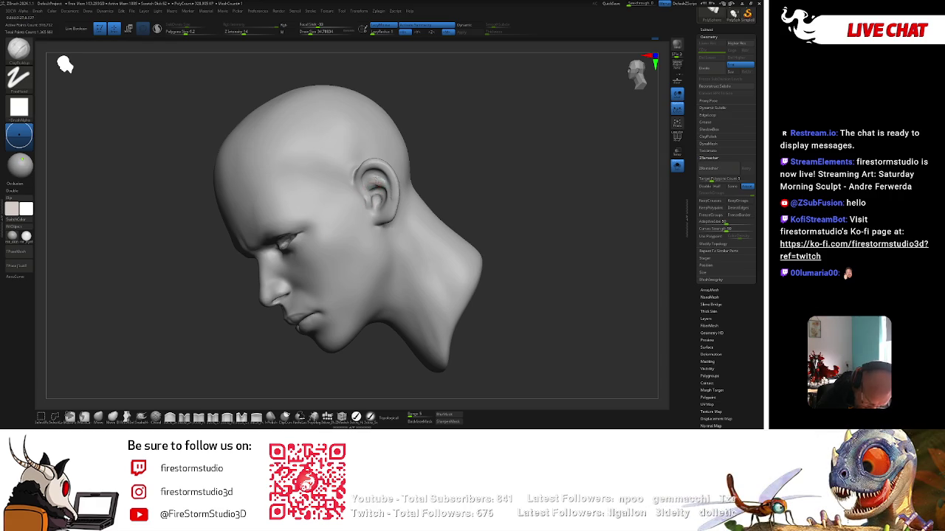
left_click_drag(418, 161, 376, 183)
right_click_drag(378, 197, 394, 152, "shift")
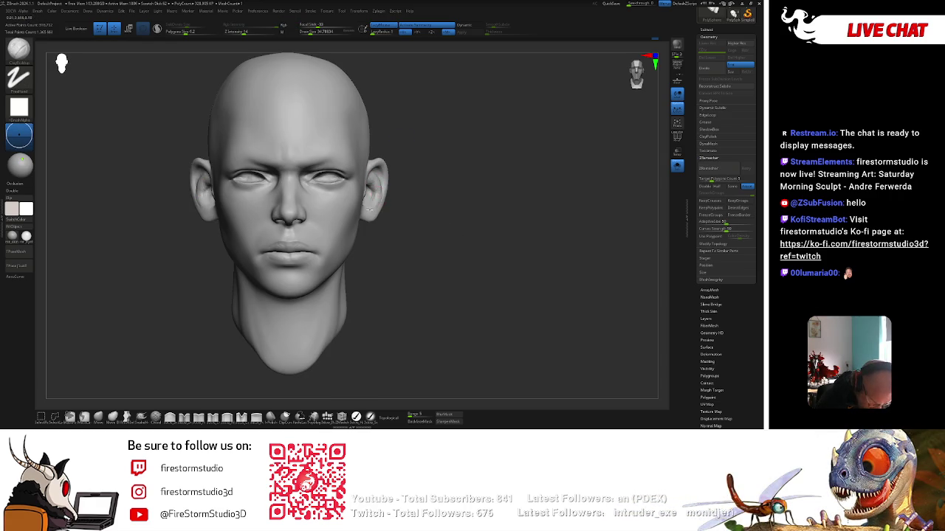
Smooth around the ear with a smaller brush sized to fit it
key("shift")
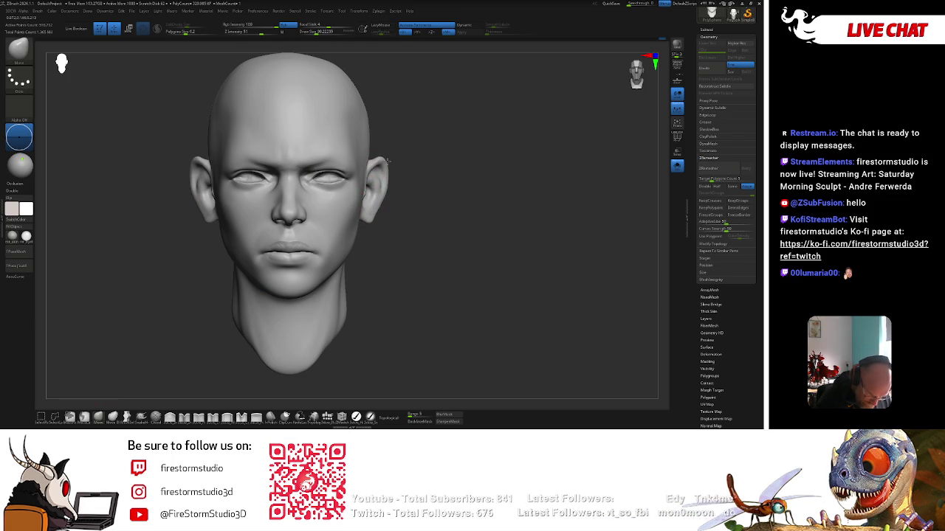
key("shift")
left_click_drag(376, 167, 382, 169)
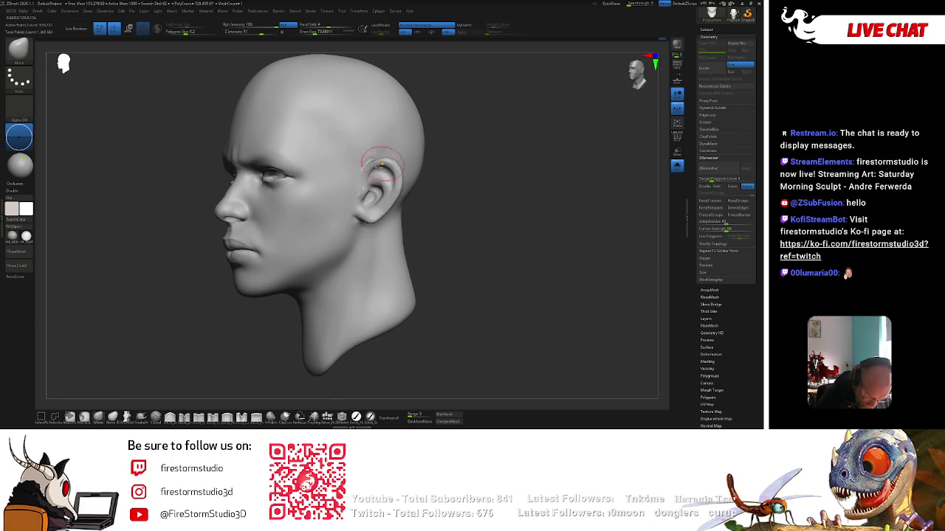
key("bracketleft")
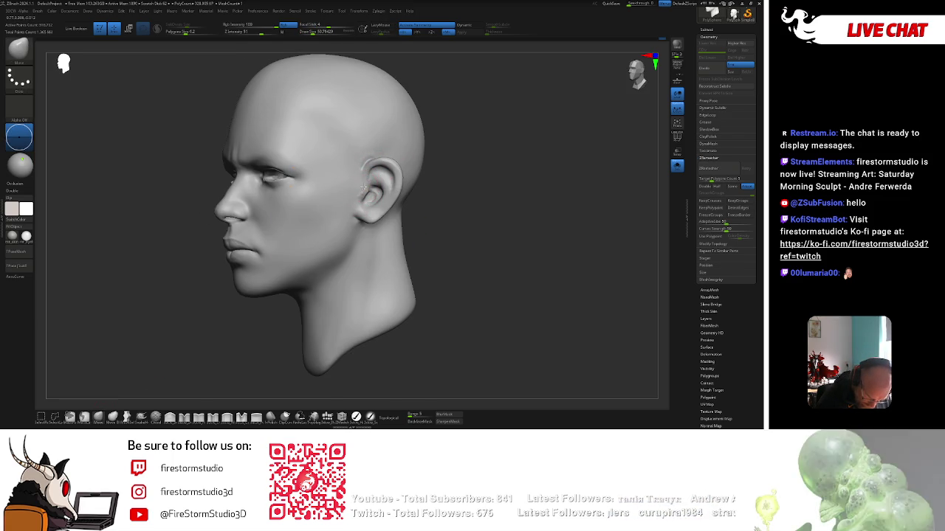
Switch to another sculpting brush (B-S-T) and work the ear from profile and three-quarter views
key("b")
key("s")
key("t")
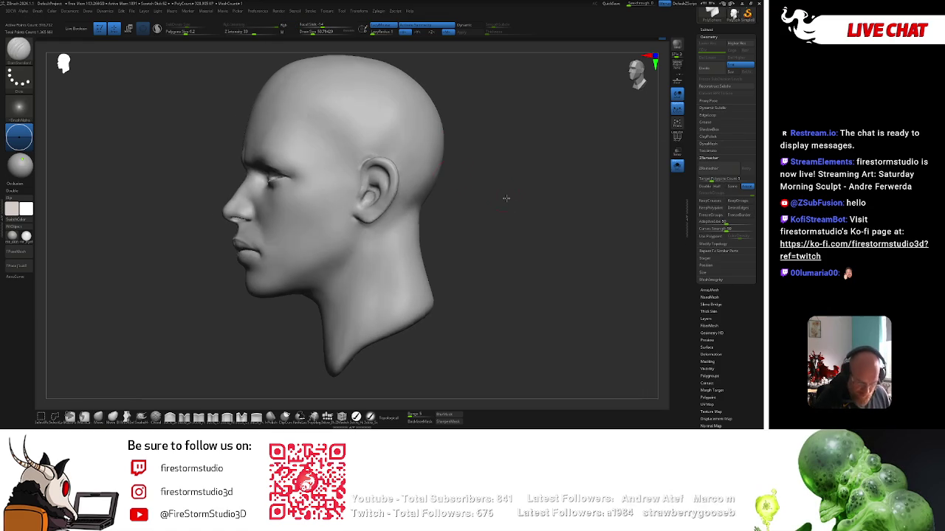
right_click_drag(368, 190, 371, 174)
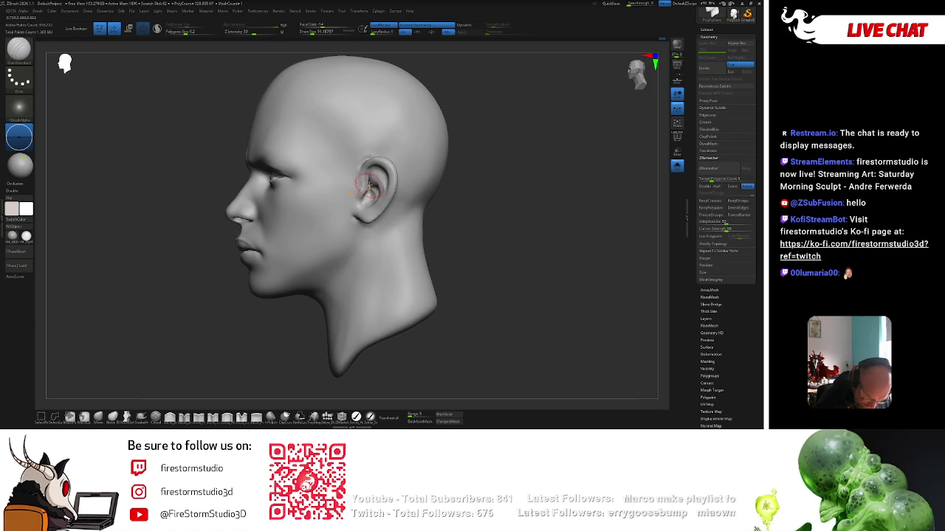
right_click_drag(375, 186, 381, 186)
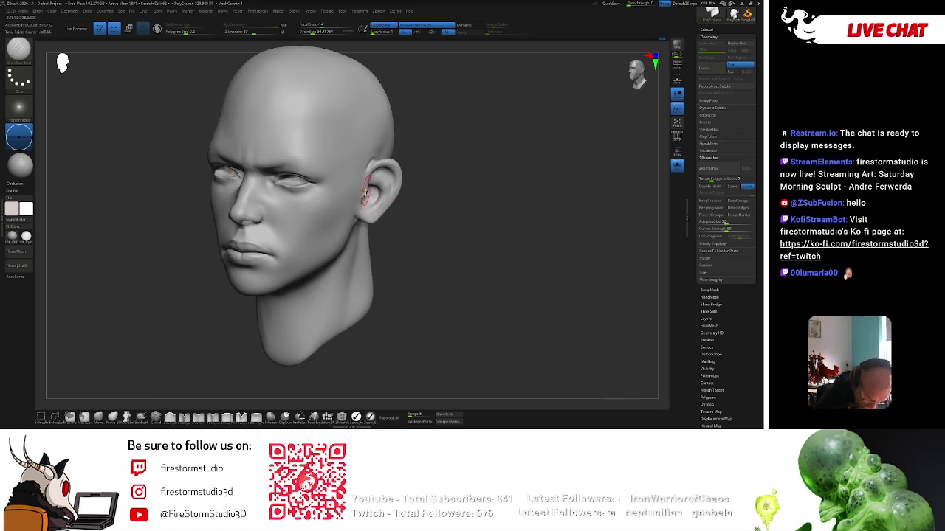
mouse_move(402, 206)
right_mouse_down()
mouse_move(356, 227)
mouse_move(358, 243)
right_mouse_up()
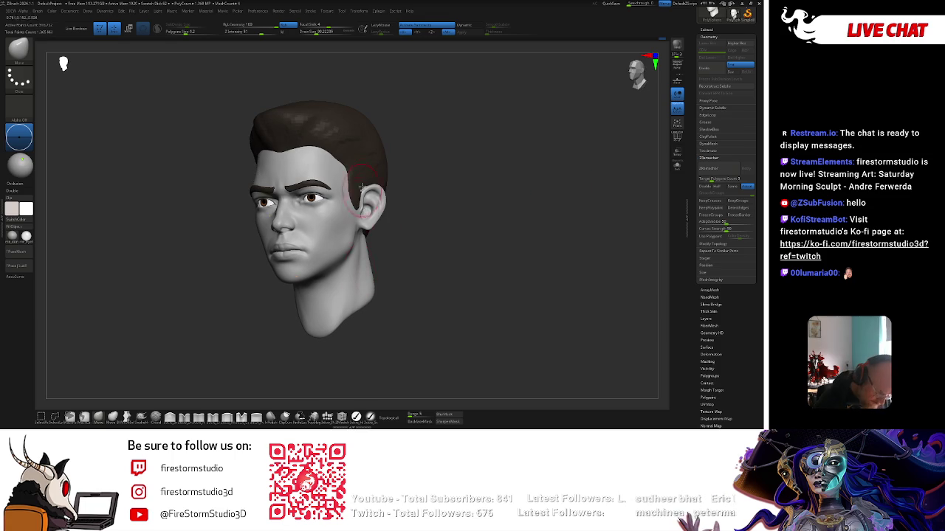
Smooth down the cheek and check it from front, three-quarter and right-profile views
left_click_drag(350, 227, 346, 249, "shift")
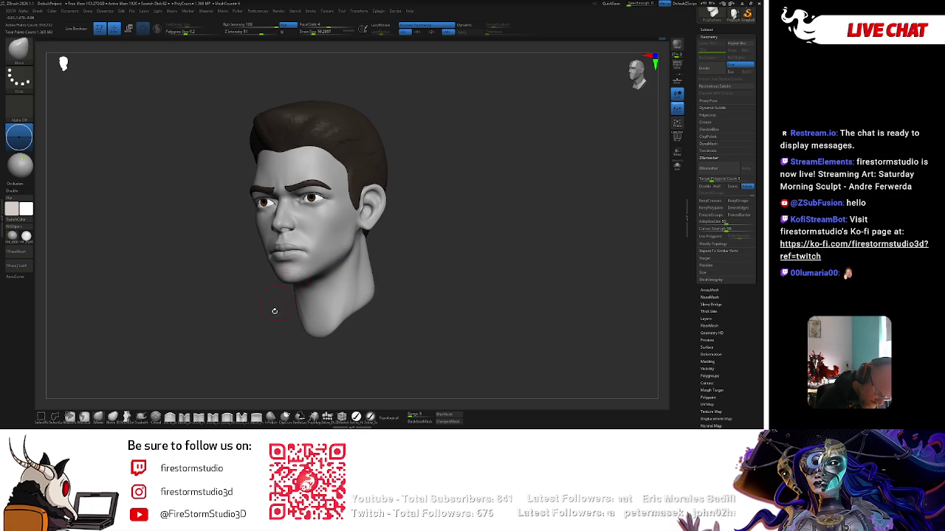
mouse_move(274, 311)
left_mouse_down()
mouse_move(354, 259)
mouse_move(367, 219)
mouse_move(313, 259)
mouse_move(379, 263)
mouse_move(384, 221)
left_mouse_up()
right_click_drag(347, 257, 341, 262)
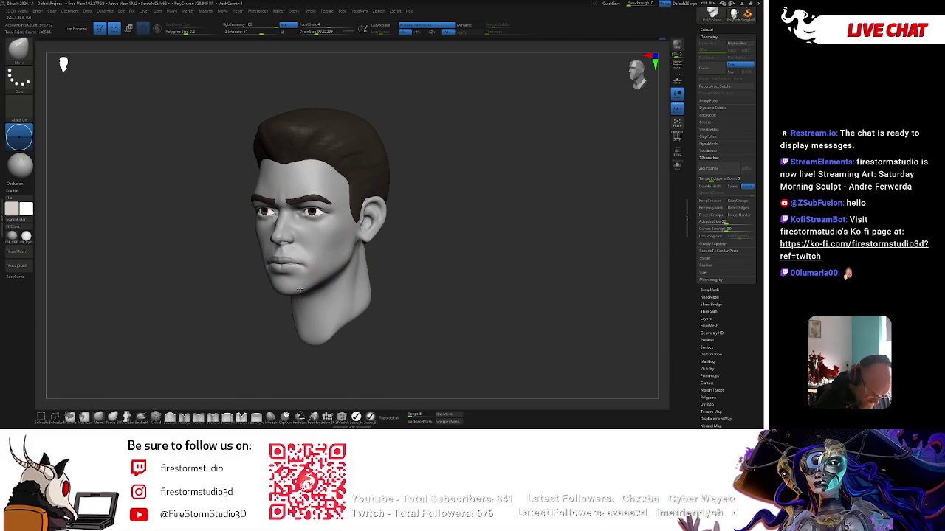
right_click(310, 281)
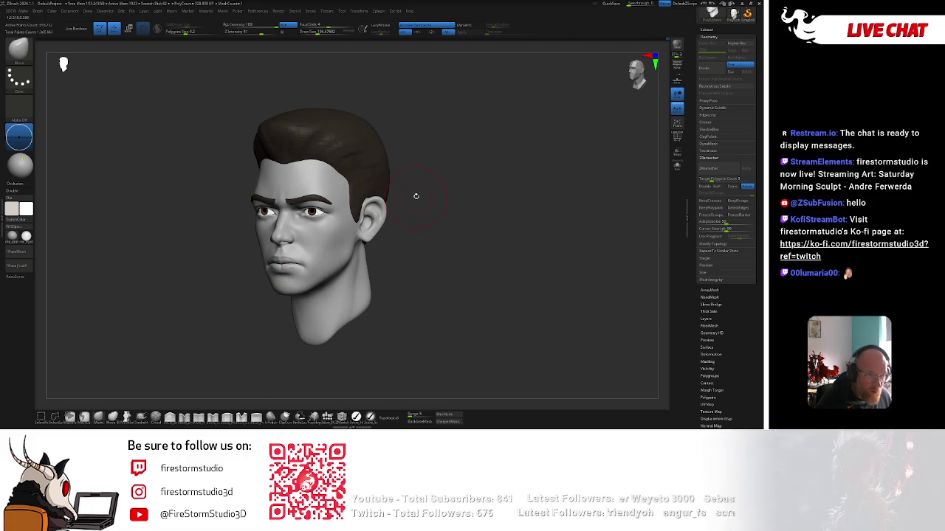
left_click_drag(416, 196, 384, 206)
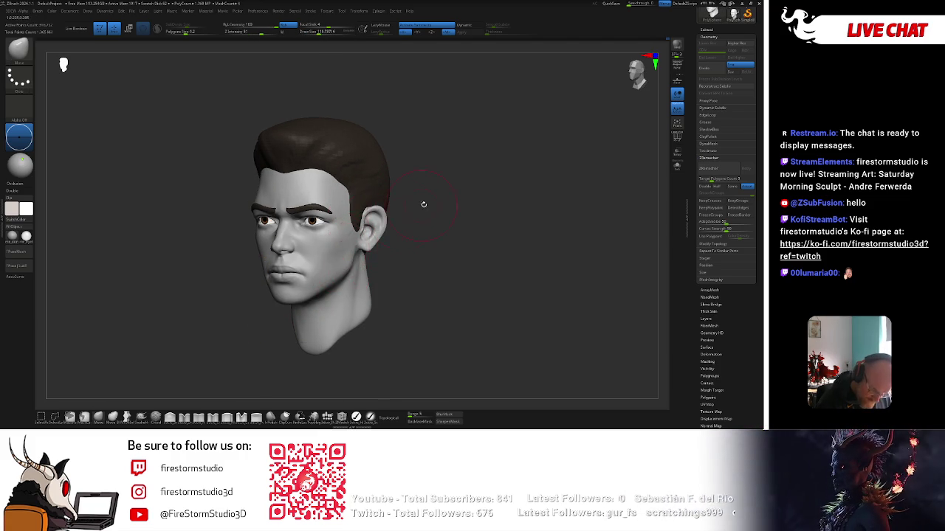
mouse_move(340, 257)
left_mouse_down()
mouse_move(449, 200)
mouse_move(357, 238)
left_mouse_up()
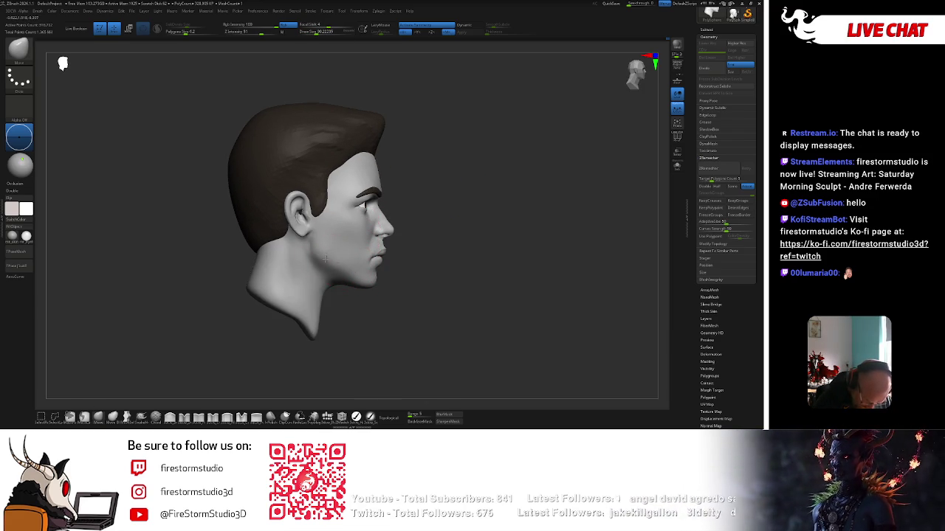
left_click_drag(344, 262, 468, 180)
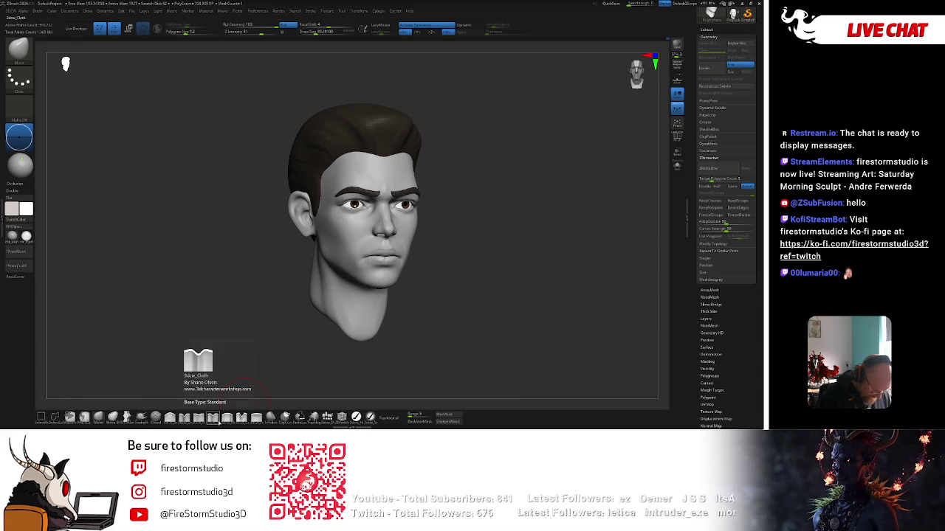
Choose The_GIO_soft_forms brush and review the face between front and three-quarter views
left_click(213, 417)
left_click(222, 372)
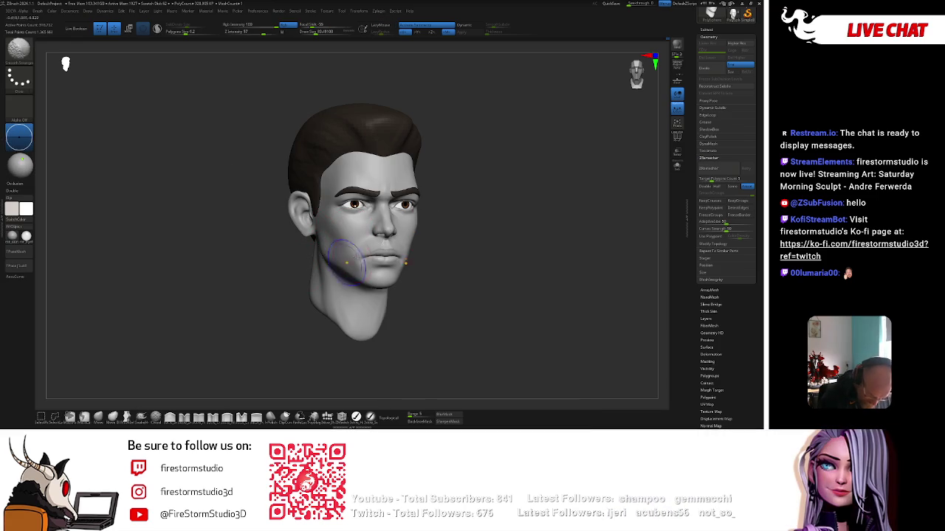
left_click_drag(320, 249, 483, 195, "shift")
right_click_drag(396, 270, 385, 272)
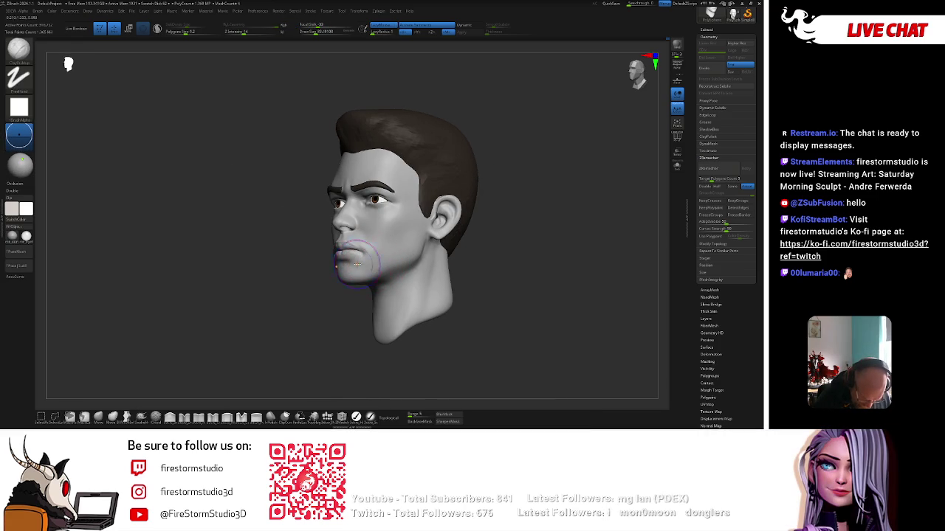
mouse_move(343, 291)
right_mouse_down("shift")
mouse_move(459, 223)
mouse_move(397, 242)
mouse_move(372, 269)
mouse_move(373, 299)
right_mouse_up("shift")
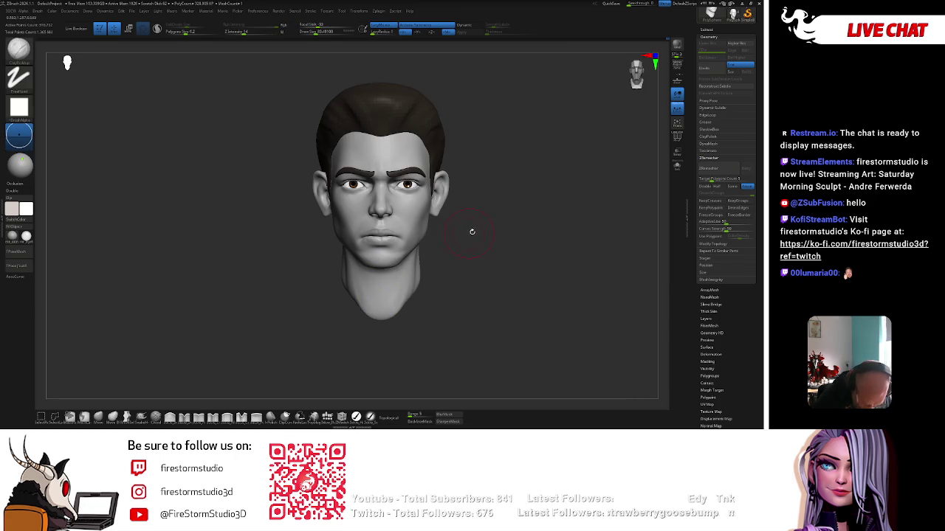
right_click_drag(468, 232, 453, 213, "shift")
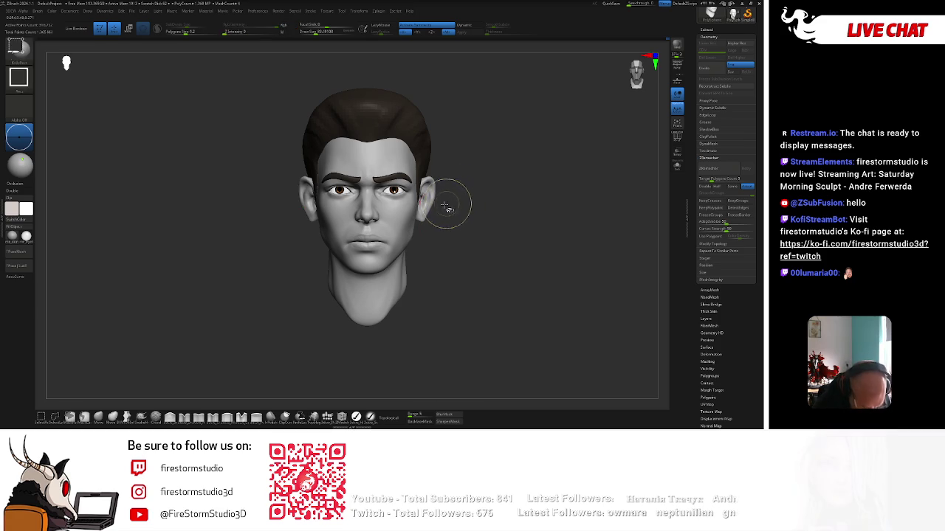
Smooth the forehead, lower face and jawline, returning to a front view
key("shift")
left_click_drag(403, 174, 408, 155, "ctrl+alt+shift")
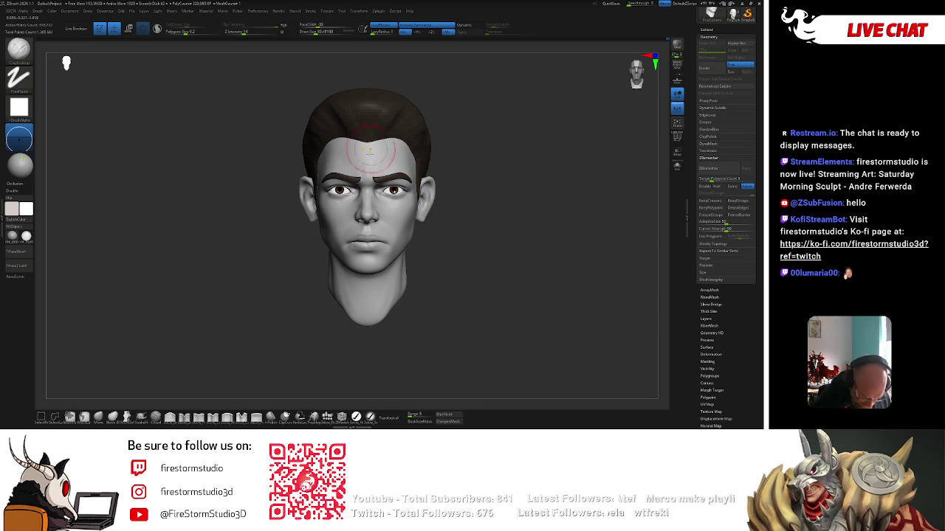
right_click_drag(390, 148, 402, 140)
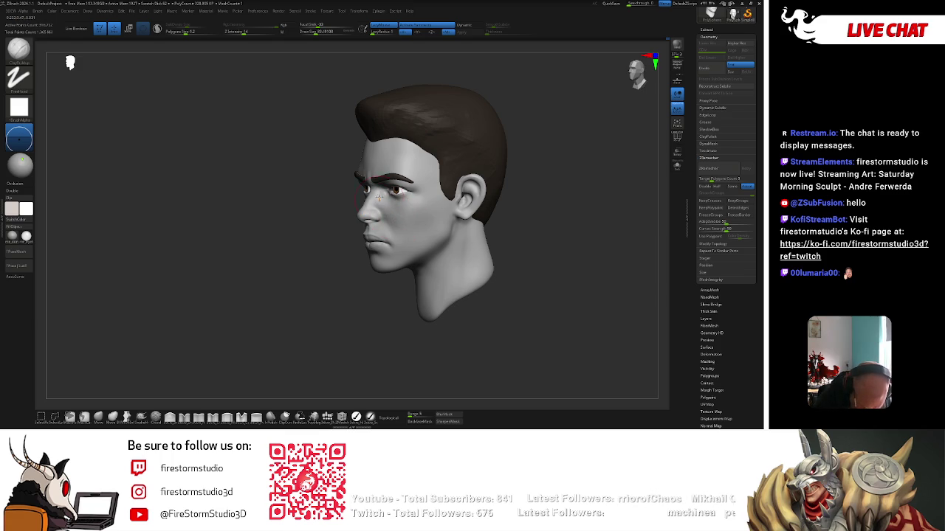
right_click_drag(378, 198, 453, 212)
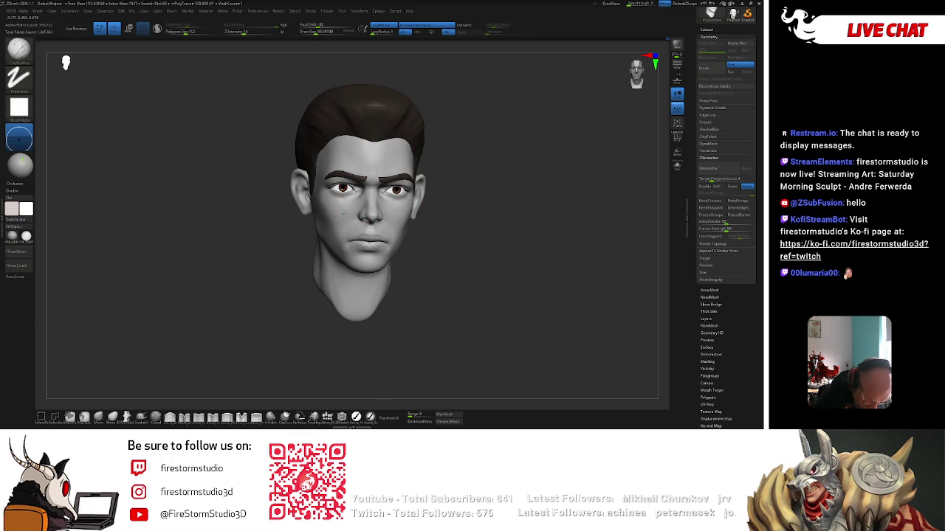
mouse_move(328, 226)
right_mouse_down()
mouse_move(389, 216)
mouse_move(361, 229)
right_mouse_up()
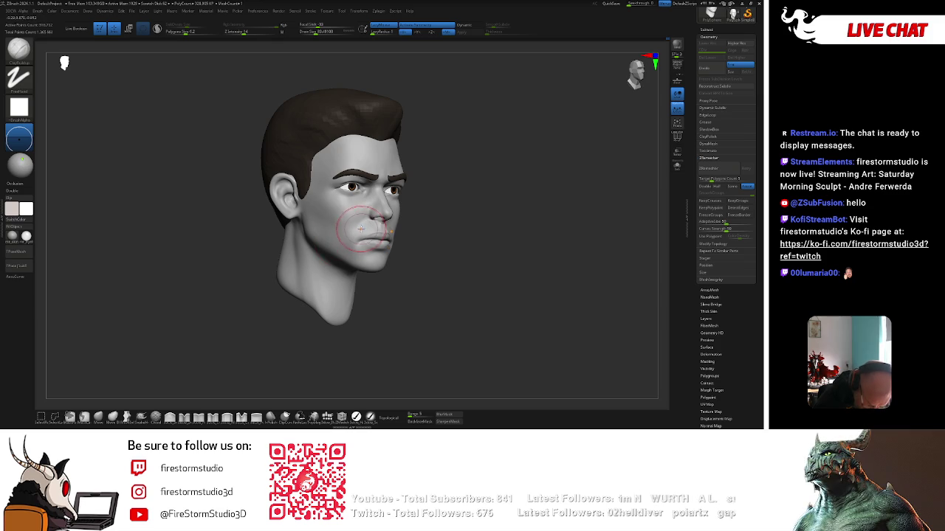
left_click_drag(412, 220, 399, 233)
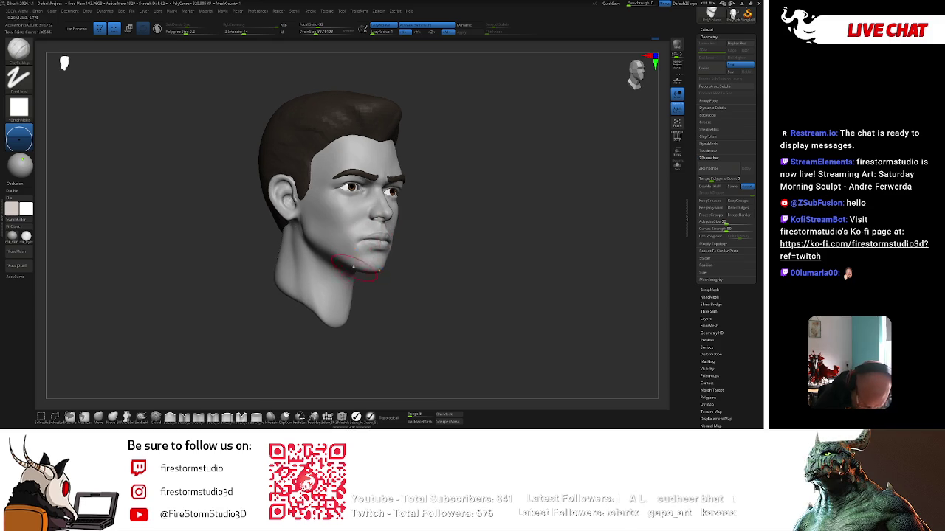
left_click_drag(347, 266, 354, 232, "shift")
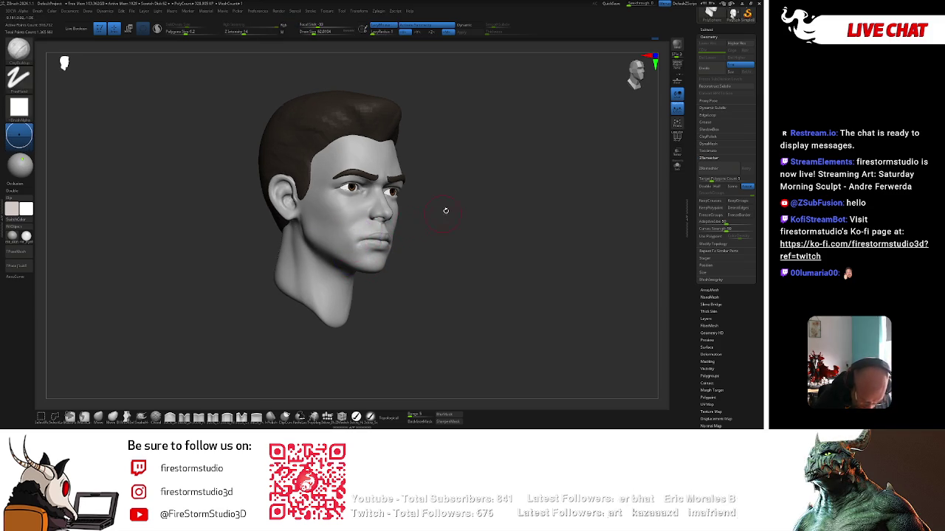
right_click_drag(354, 232, 411, 236, "shift")
Smooth the jaw and cheek near the ear from both profiles, ending facing front
right_click_drag(473, 181, 462, 192, "alt")
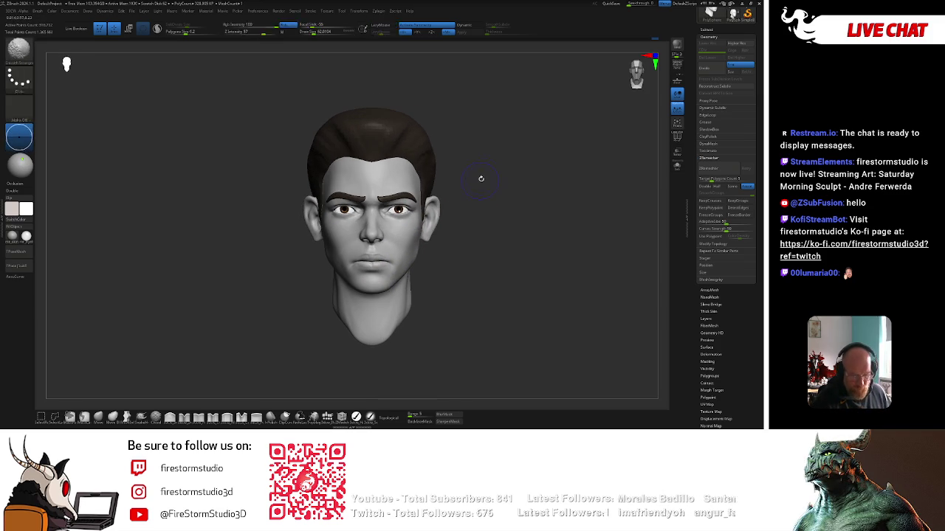
right_click_drag(410, 187, 485, 163)
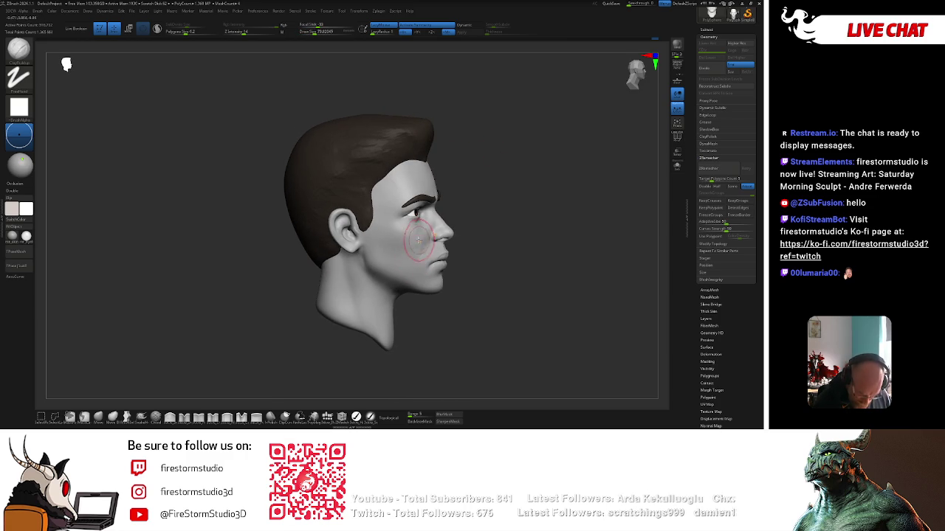
right_click_drag(418, 240, 439, 194)
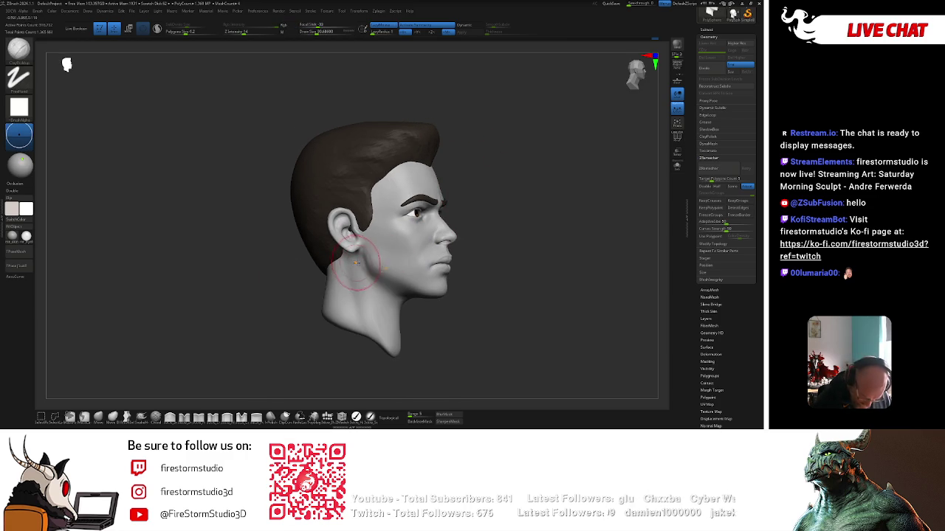
right_click_drag(367, 318, 349, 320)
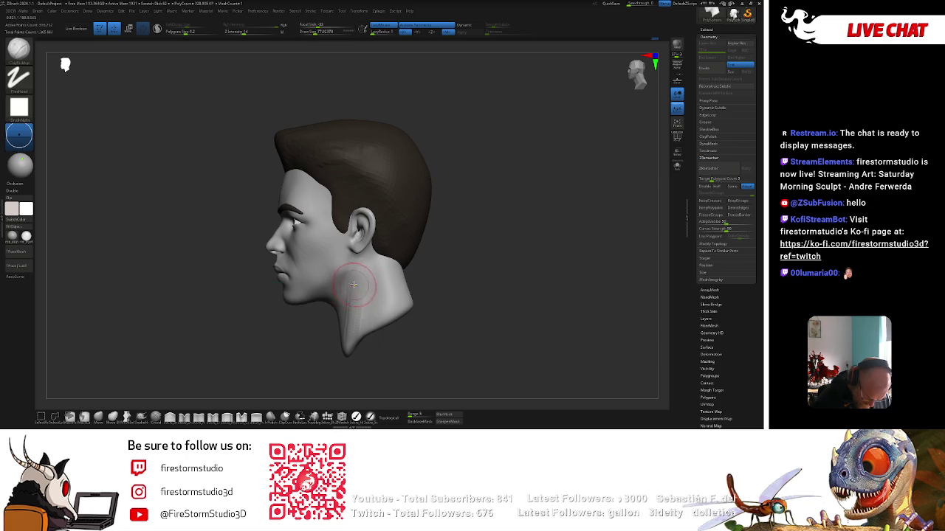
key("shift")
key("shift")
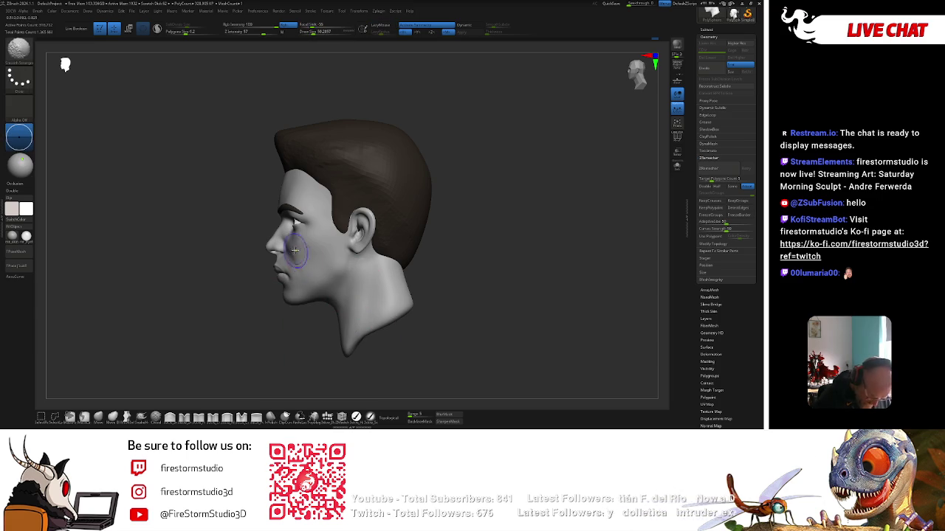
key("shift")
key("shift")
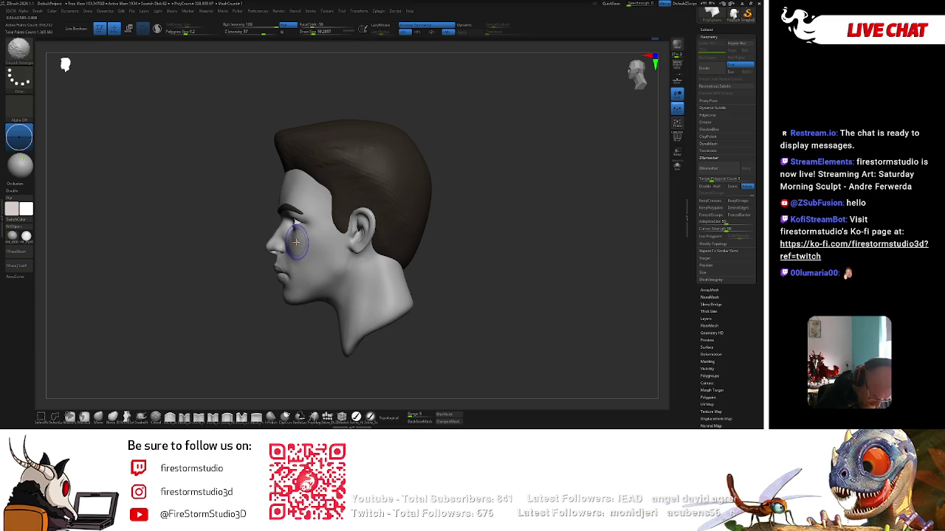
key("shift")
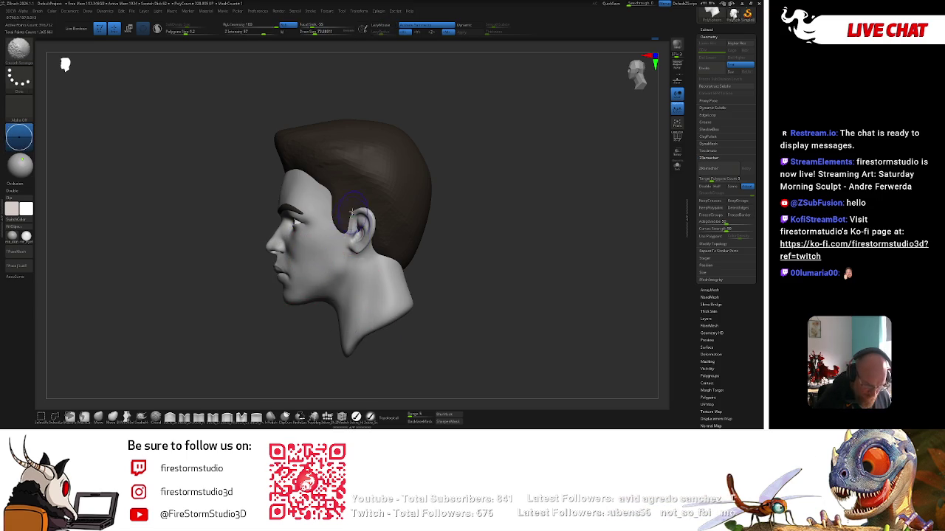
mouse_move(294, 332)
left_mouse_down("shift")
mouse_move(485, 235)
mouse_move(484, 251)
left_mouse_up("shift")
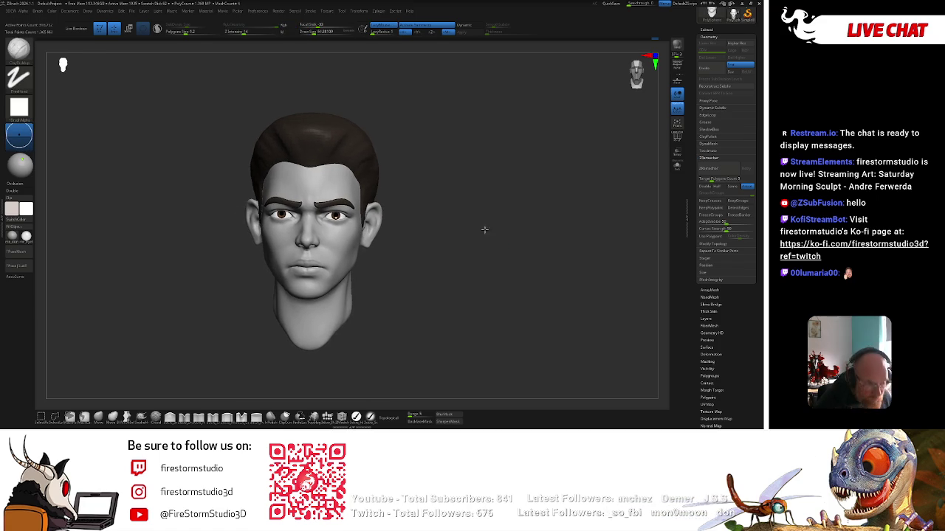
key("shift")
right_click(361, 240)
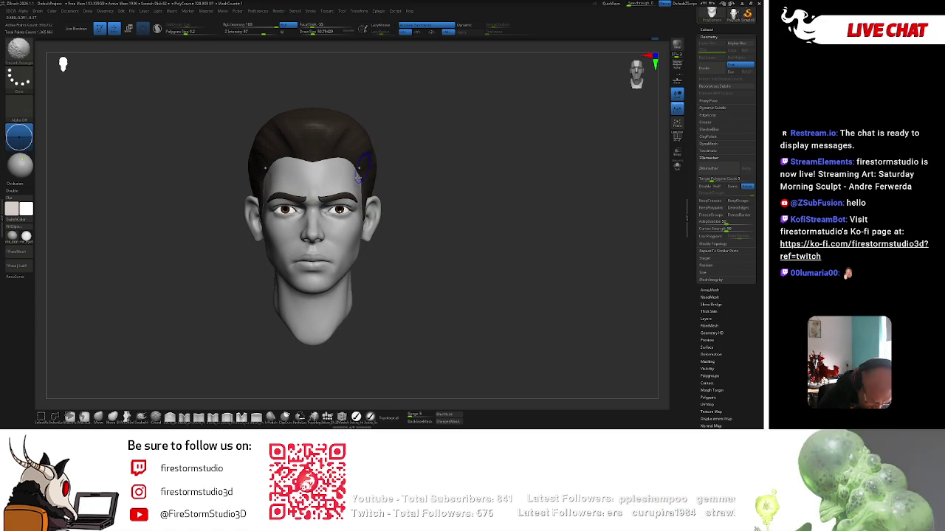
Pick a brown skin-tone paint colour for the head
left_click_drag(355, 186, 381, 365, "alt")
right_click(380, 365)
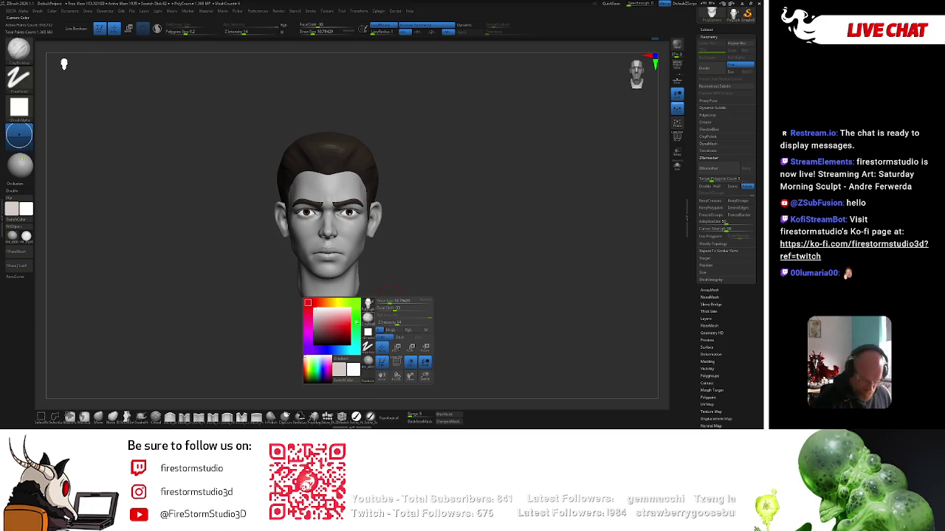
left_click(325, 321)
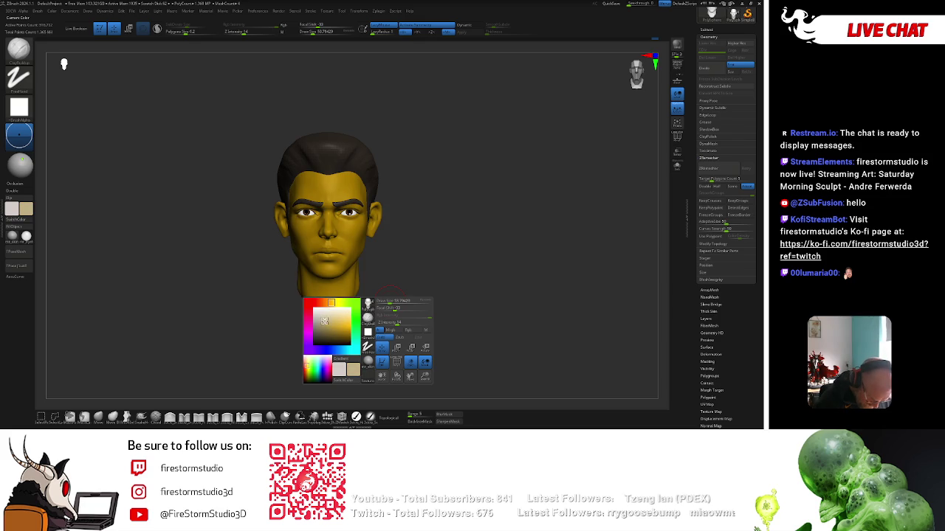
left_click_drag(332, 304, 324, 303)
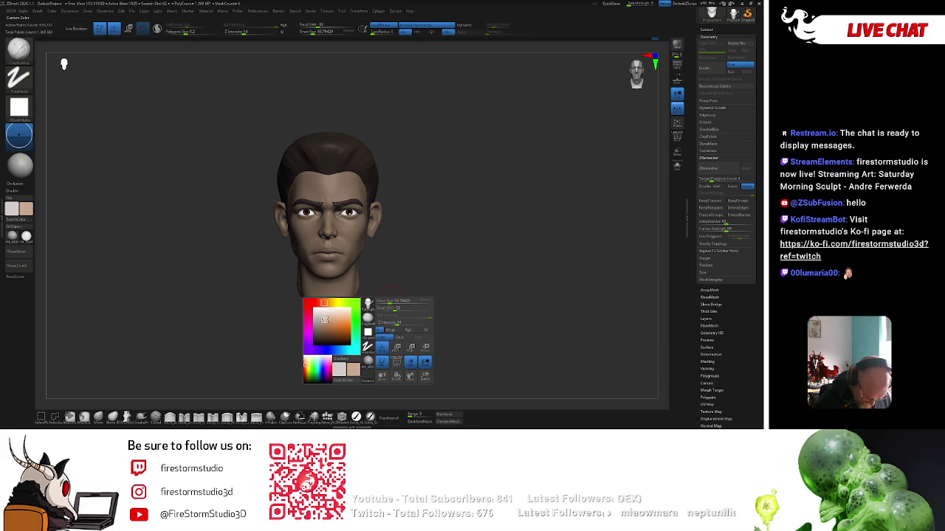
Switch to a painting brush with a slightly smaller size and turn the head front
right_click(435, 244)
left_click(356, 417)
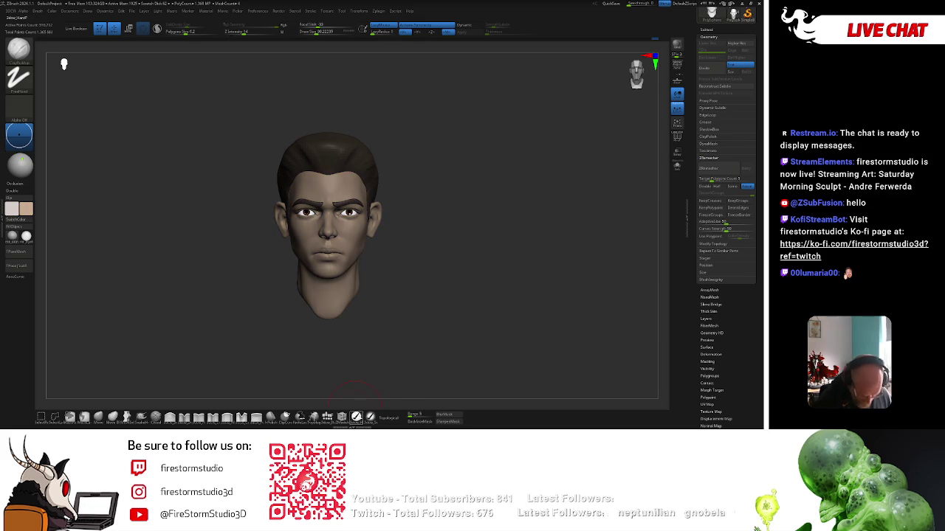
right_click(452, 198)
left_click_drag(452, 200, 447, 200)
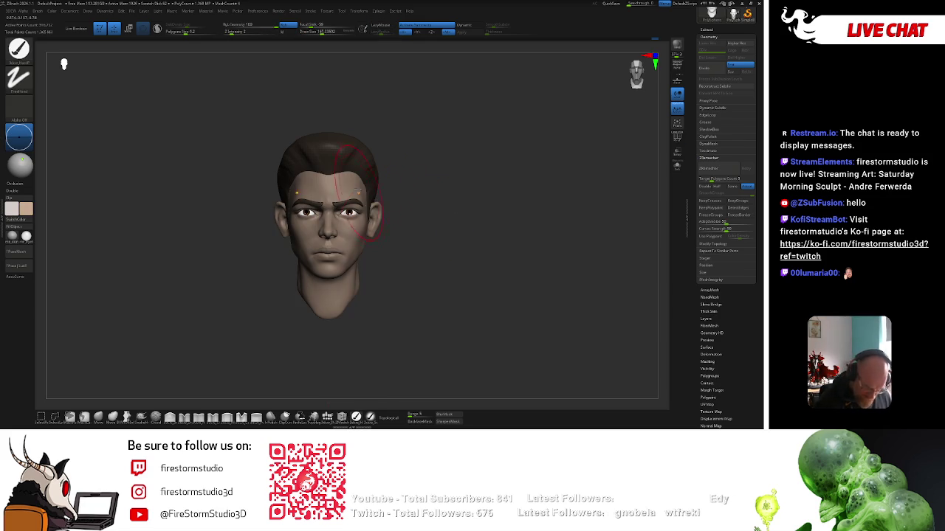
left_click_drag(397, 237, 398, 210, "shift")
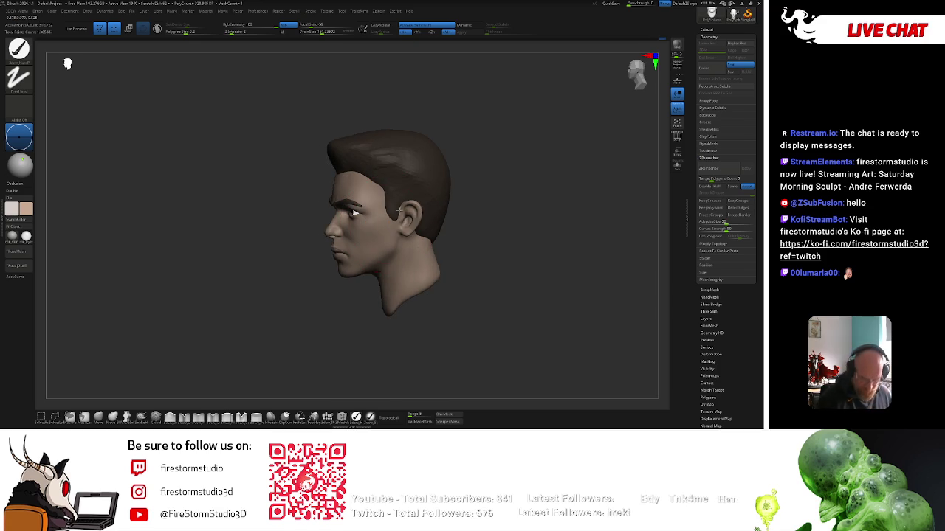
mouse_move(357, 241)
left_mouse_down("shift")
mouse_move(491, 229)
mouse_move(398, 246)
left_mouse_up("shift")
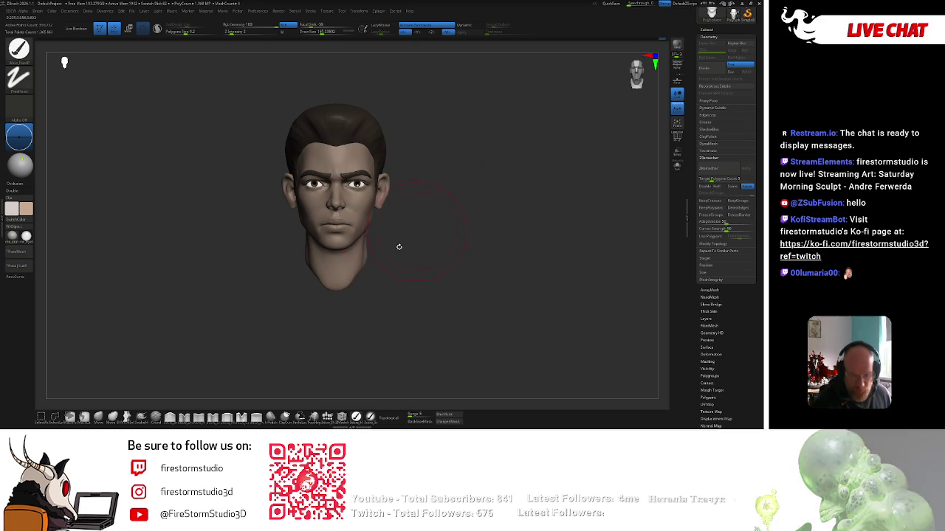
scroll(439, 174, "up", 2)
Paint the skin tone while orbiting the head through upward and sideways three-quarter views
key("space")
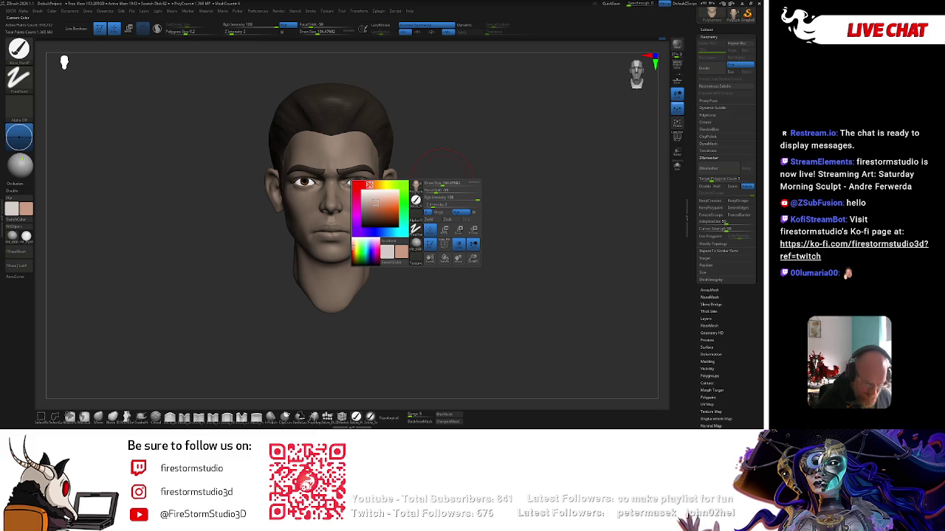
key("shift")
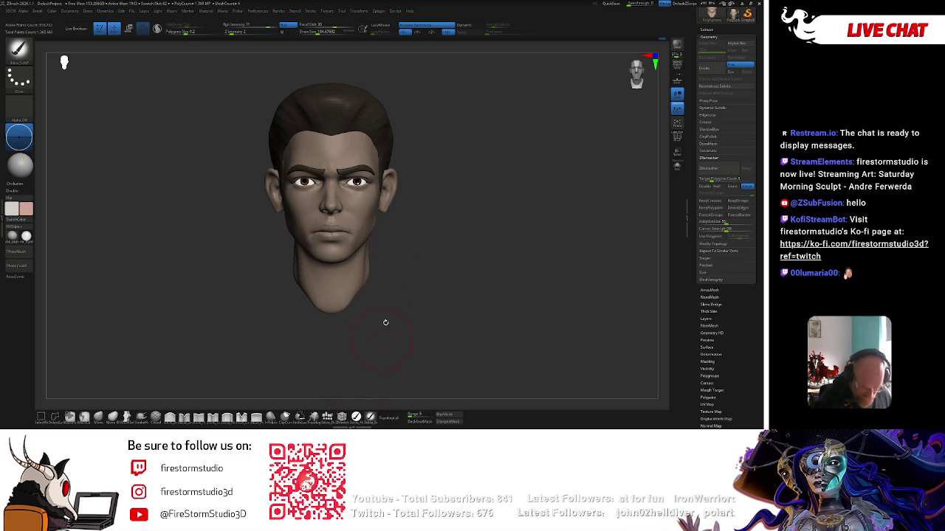
mouse_move(385, 322)
left_mouse_down()
mouse_move(496, 158)
mouse_move(520, 166)
mouse_move(363, 255)
left_mouse_up()
key("space")
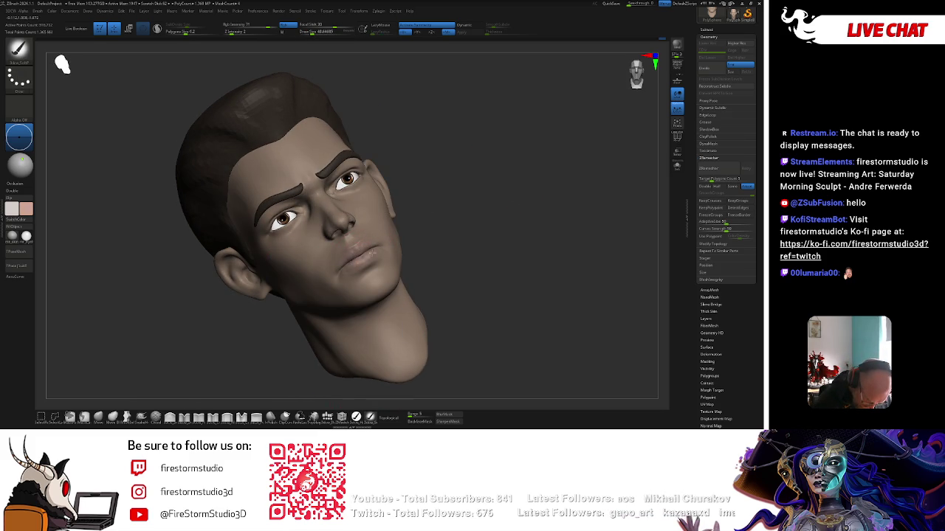
left_click_drag(365, 253, 389, 190)
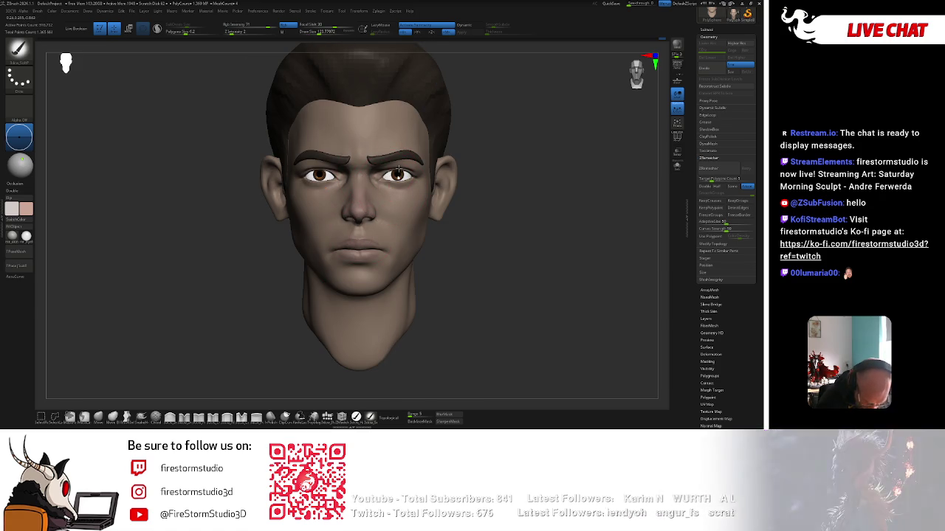
scroll(445, 223, "down", 2)
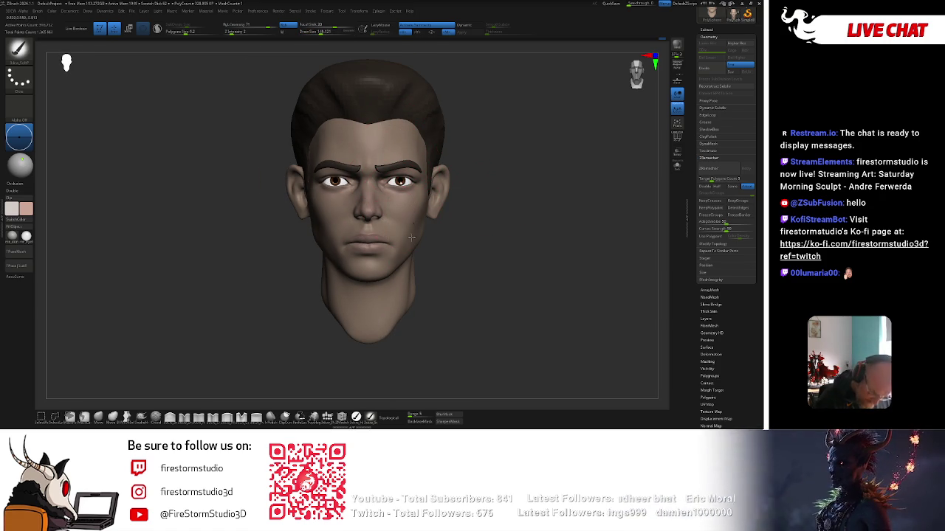
key("space")
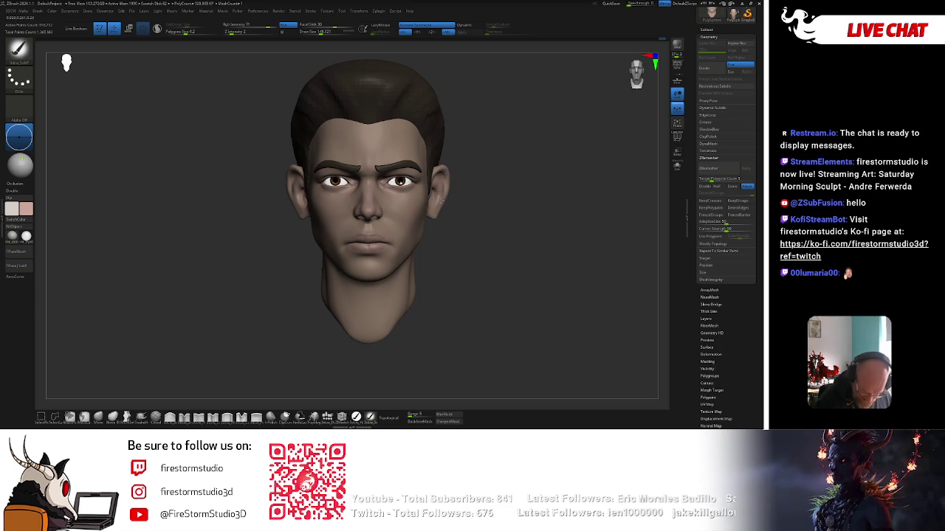
mouse_move(445, 146)
left_mouse_down()
mouse_move(407, 280)
mouse_move(466, 172)
mouse_move(540, 174)
mouse_move(502, 119)
left_mouse_up()
Polypaint a faint purple-red tint around the eyes with a low-intensity paint brush
key("space")
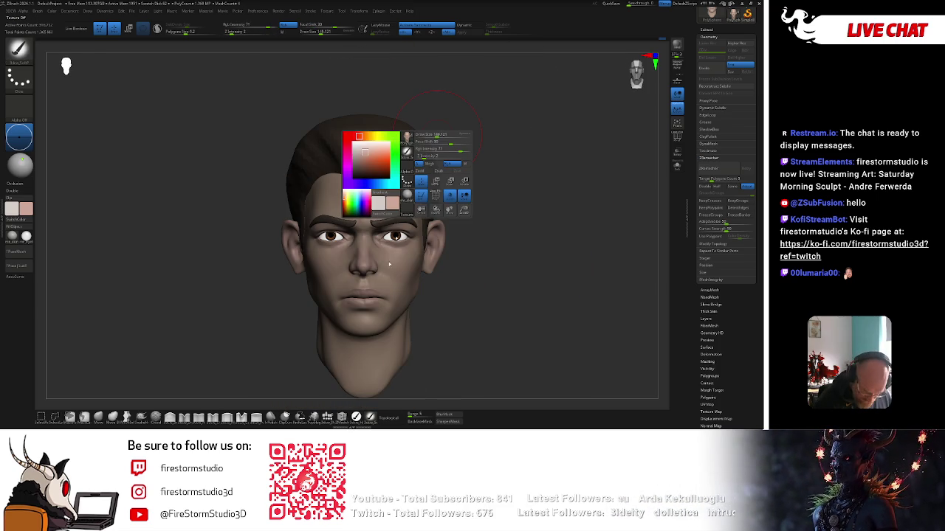
left_click_drag(358, 136, 347, 168)
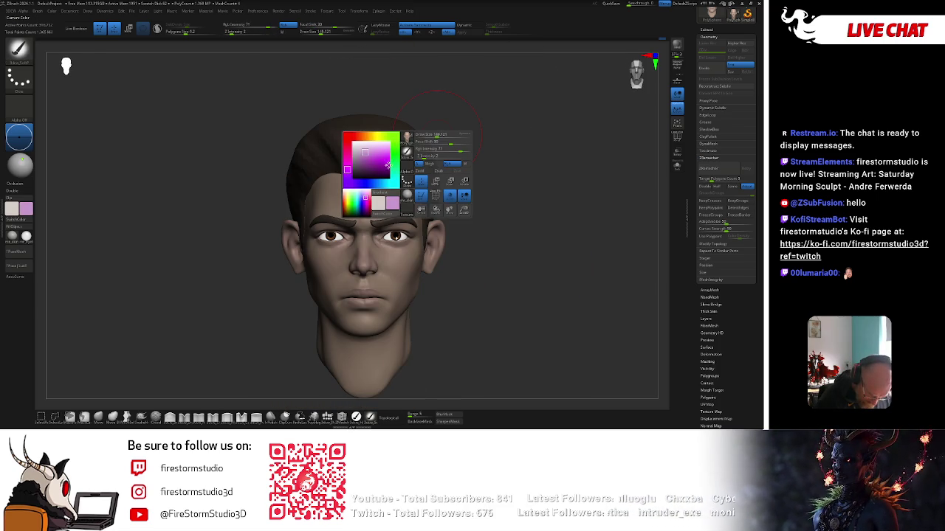
key("b")
key("s")
key("t")
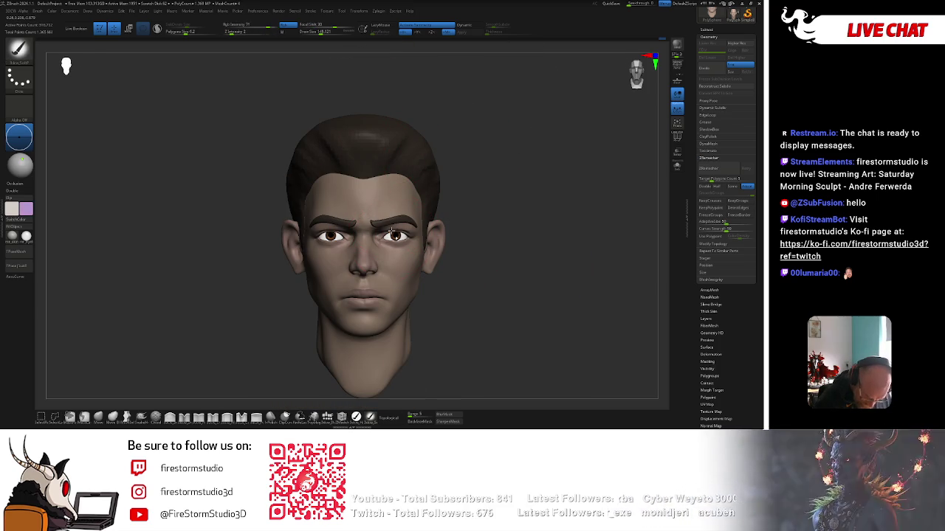
key("space")
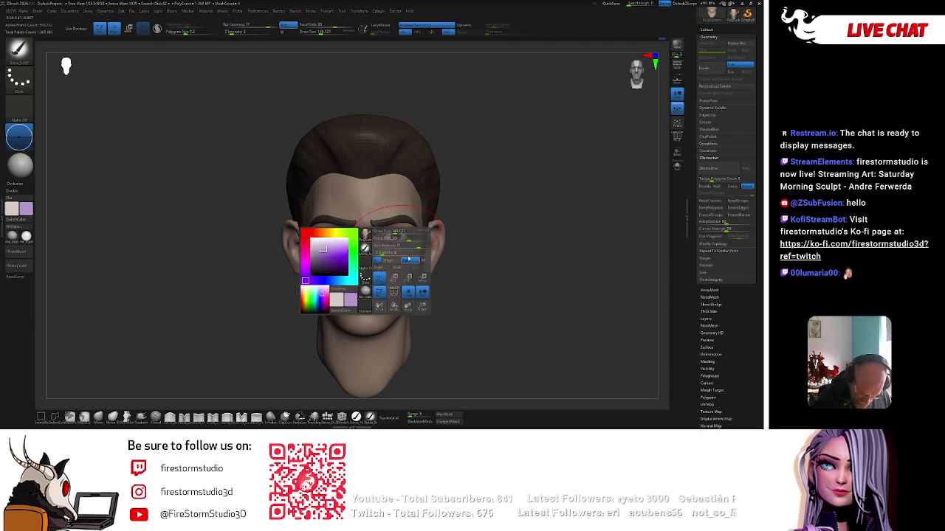
left_click_drag(414, 245, 399, 244)
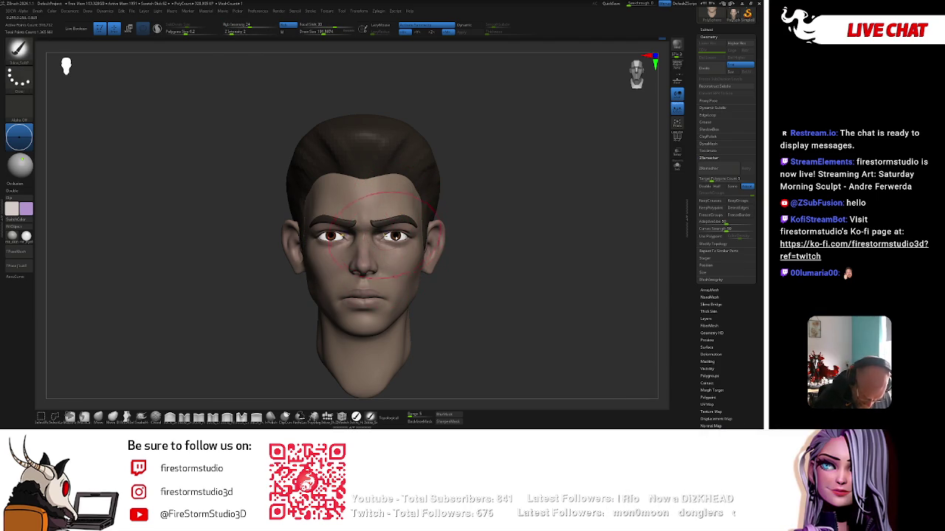
right_click_drag(417, 258, 412, 270, "ctrl")
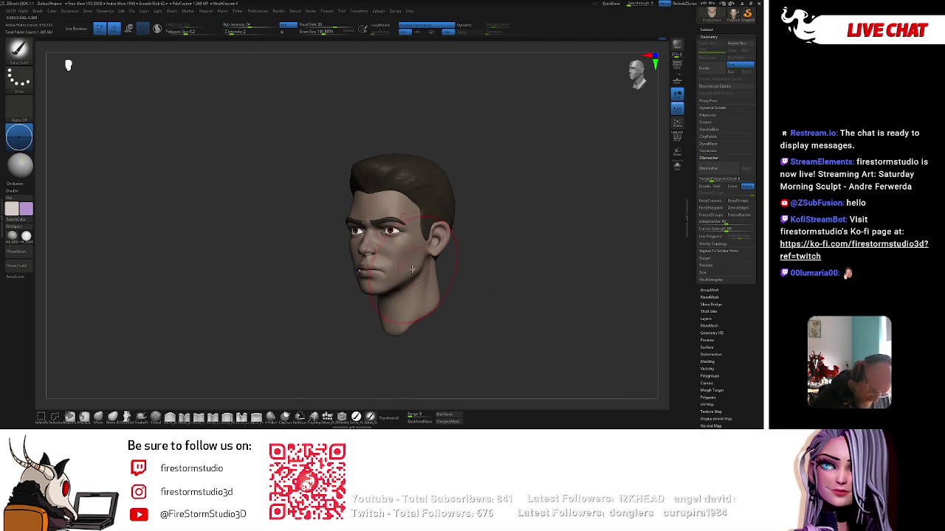
right_click_drag(438, 298, 413, 295)
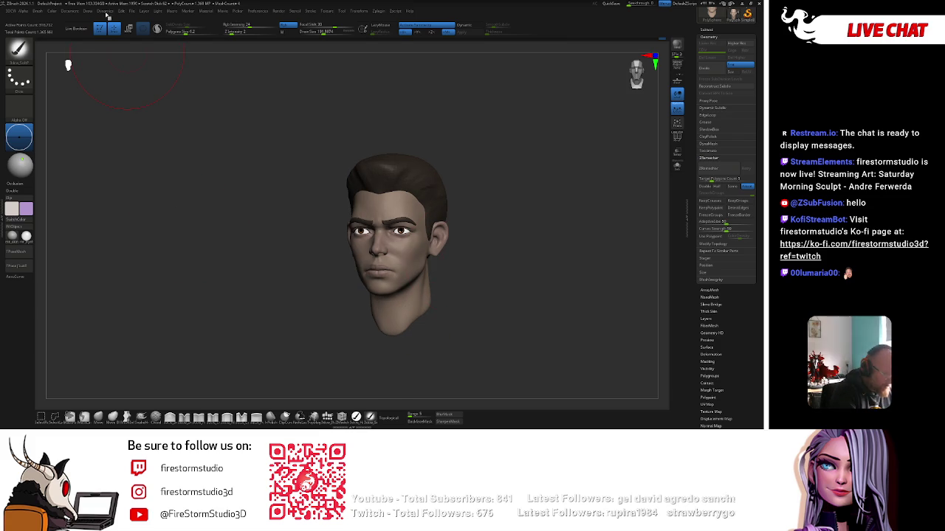
Raise the light intensity from 0.85 to about 1.25 and switch to a different sculpting brush
left_click(159, 11)
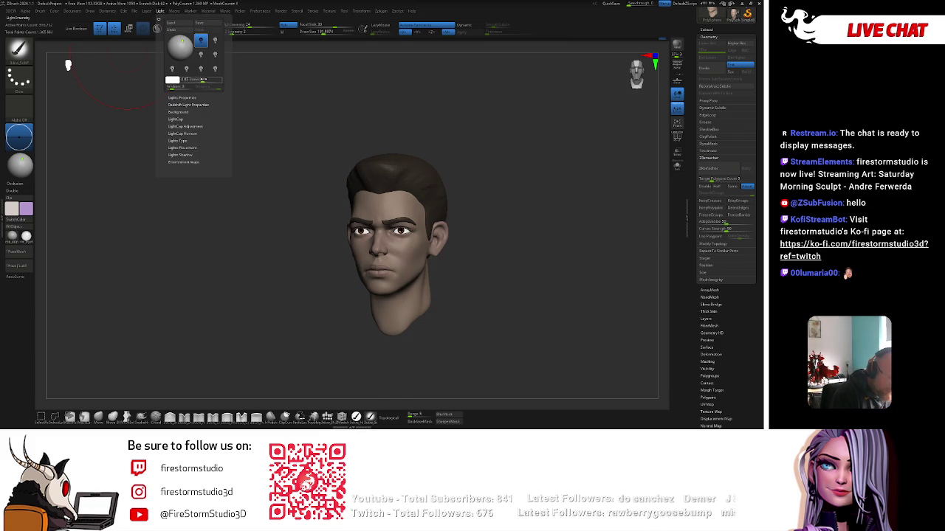
left_click_drag(202, 79, 205, 79)
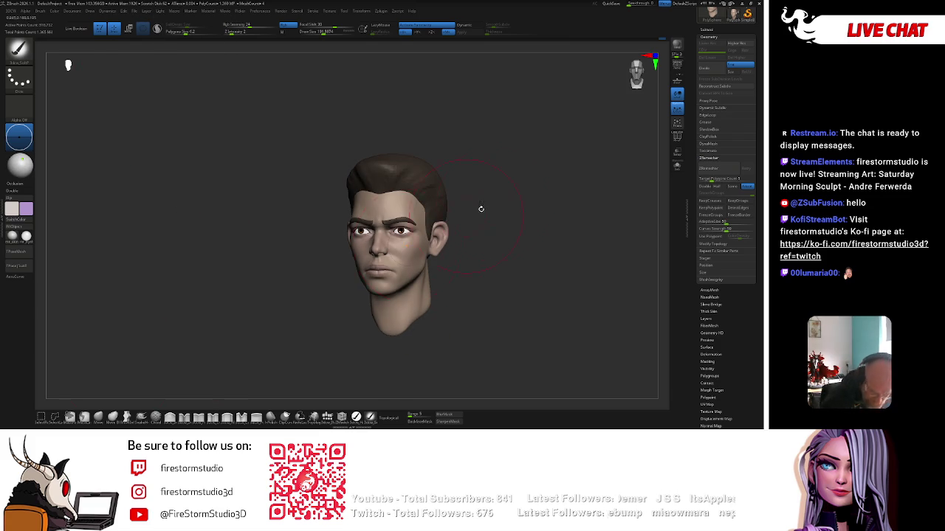
key("space")
mouse_move(480, 207)
right_mouse_down()
mouse_move(490, 198)
mouse_move(415, 180)
right_mouse_up()
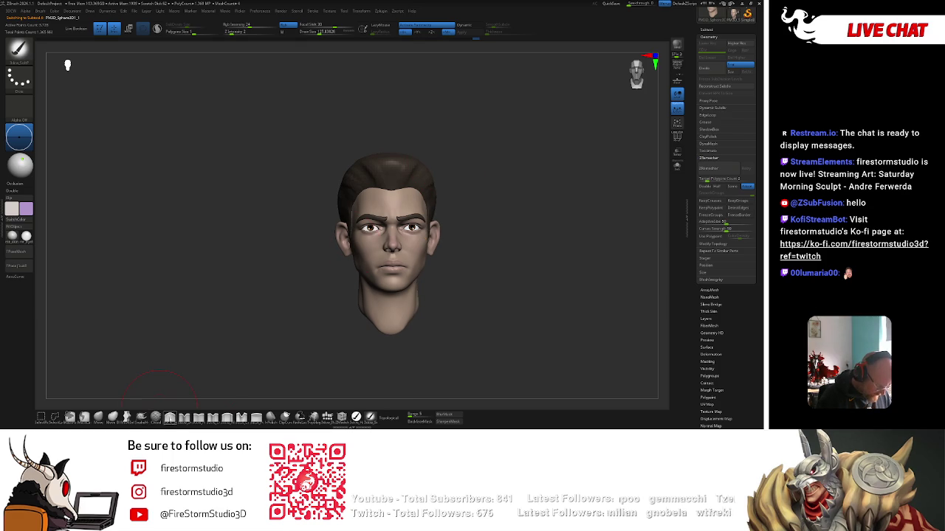
left_click(98, 417)
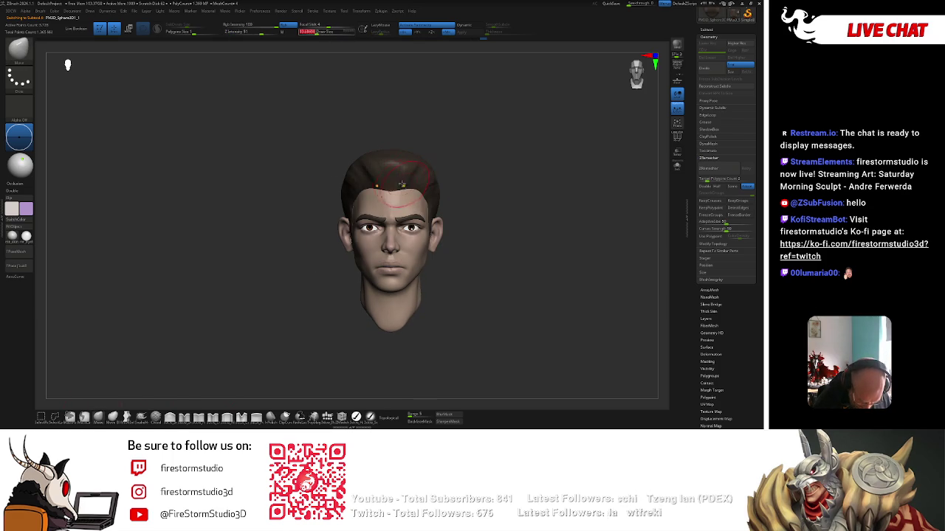
mouse_move(401, 184)
right_mouse_down()
mouse_move(423, 186)
mouse_move(516, 147)
right_mouse_up()
Resize the brush from about 159 down to about 108 and smaller to sculpt the neck by the ear
key("space")
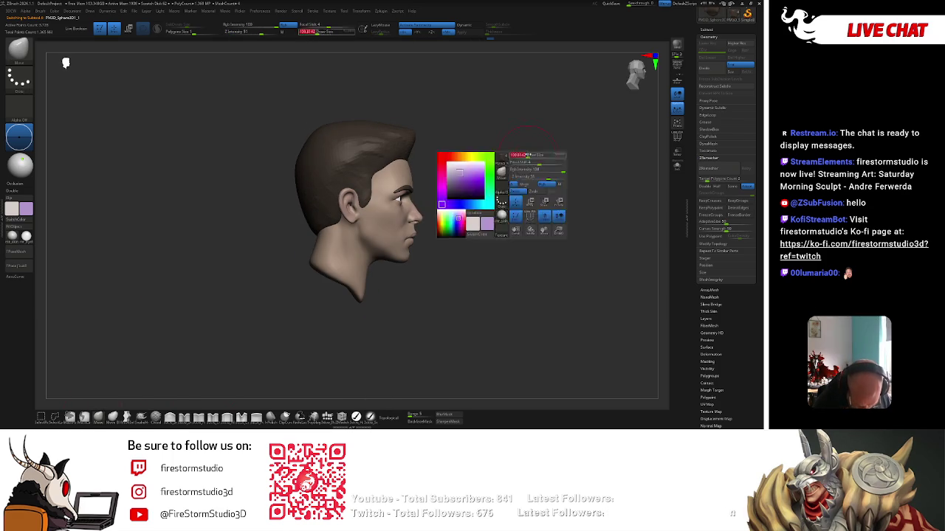
left_click_drag(526, 155, 533, 155)
key("bracketleft")
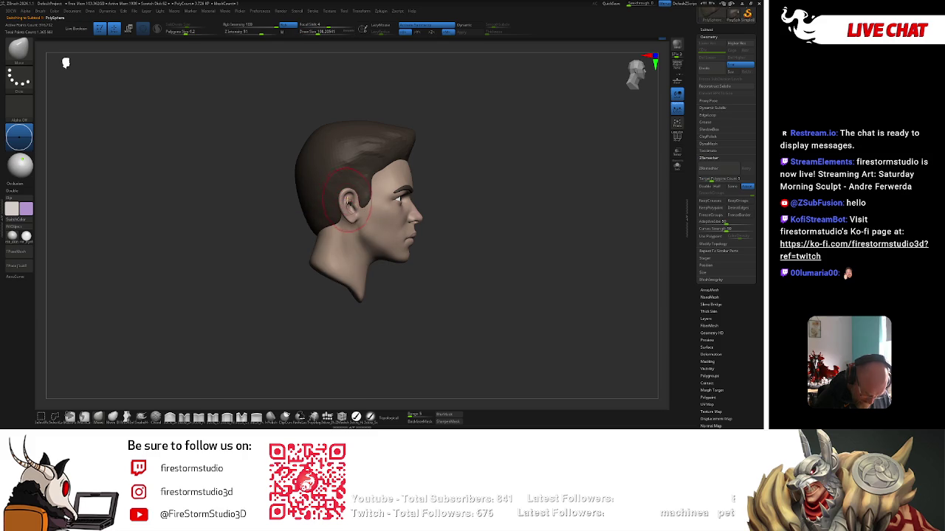
key("space")
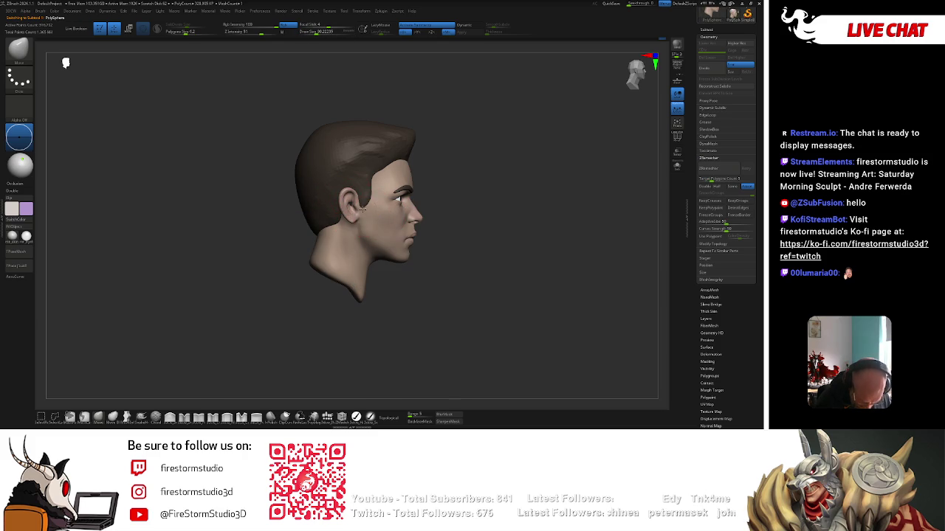
key("space")
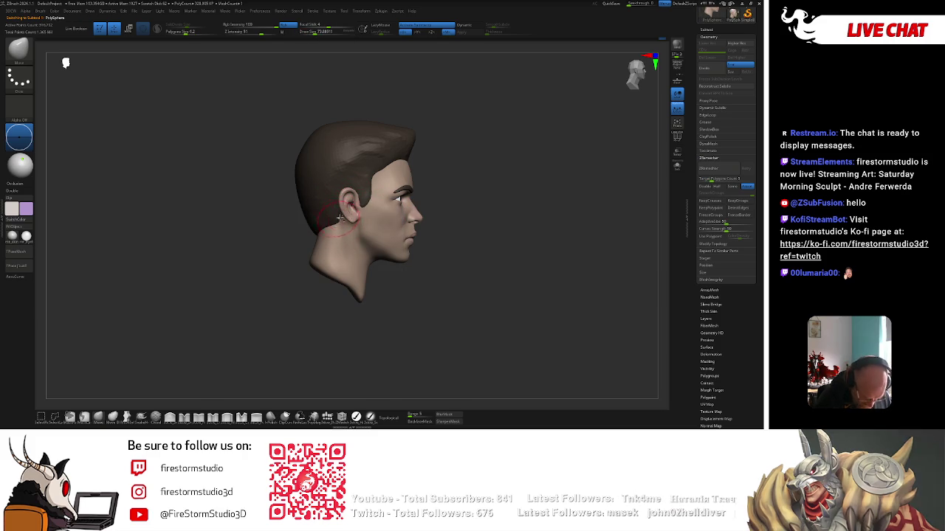
mouse_move(443, 168)
left_mouse_down()
mouse_move(487, 165)
mouse_move(529, 181)
left_mouse_up()
key("bracketleft")
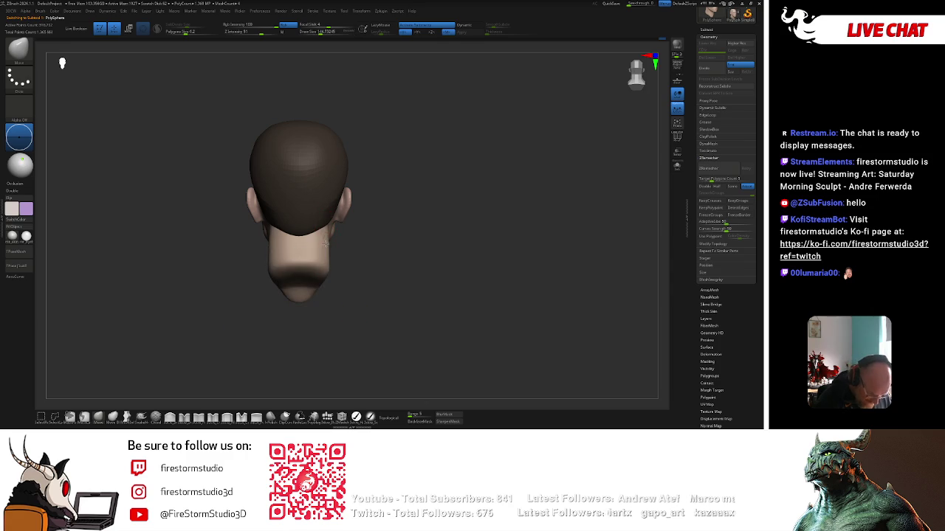
Sculpt the neck under the jaw from the left profile and bring up the brush picker
left_click_drag(339, 284, 456, 245)
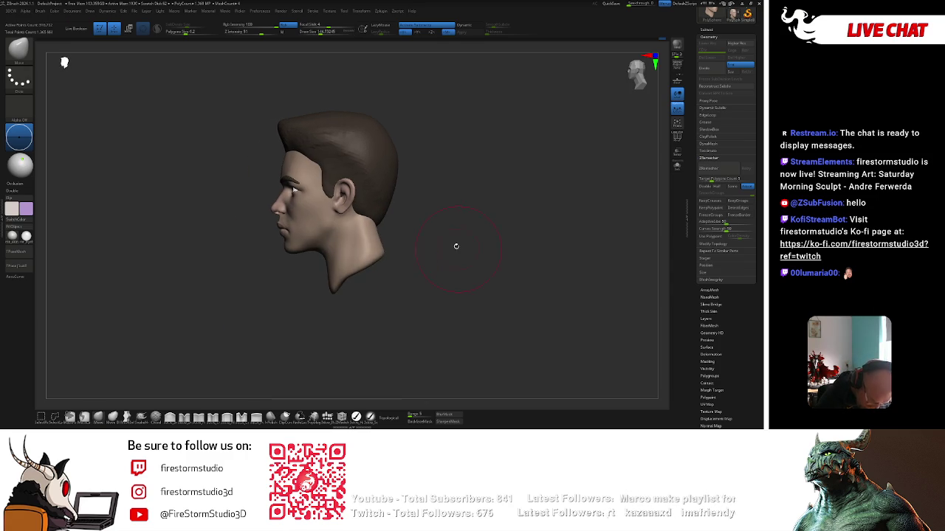
key("space")
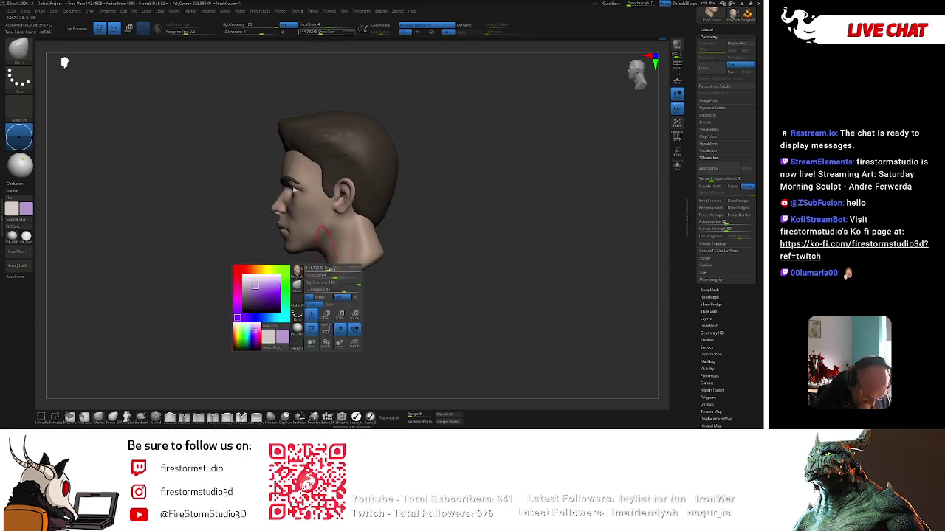
key("space")
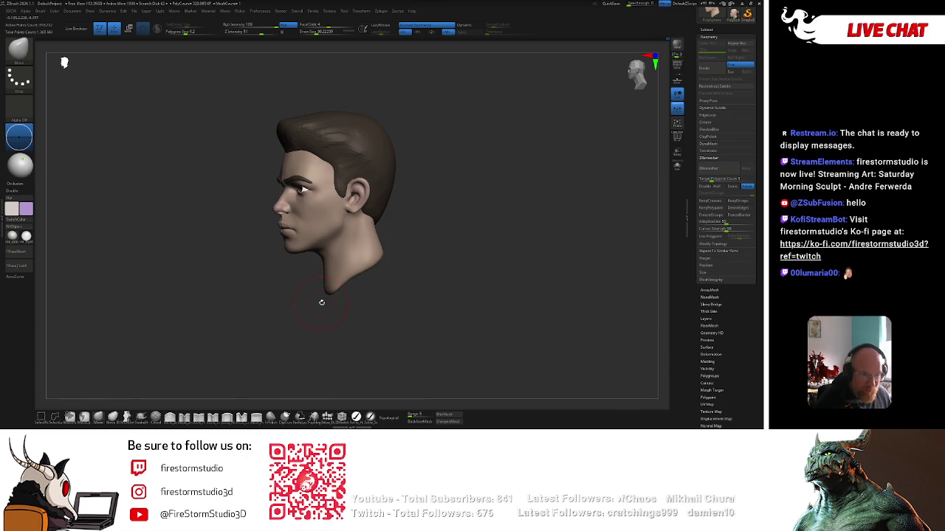
key("b")
left_click(411, 228)
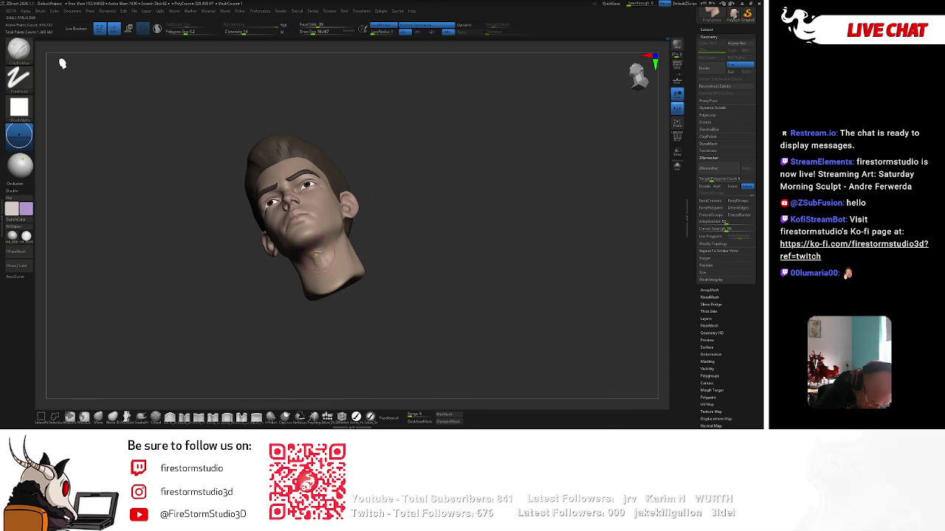
Add clay to the chin with ClayBuildup, then smooth the chin and right cheek
key("shift+f")
right_click_drag(331, 258, 349, 248)
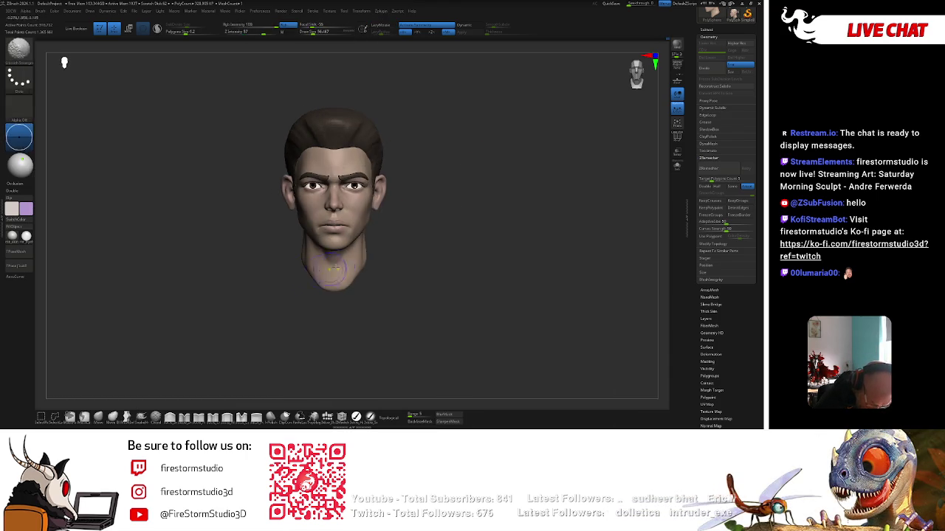
right_click(331, 246)
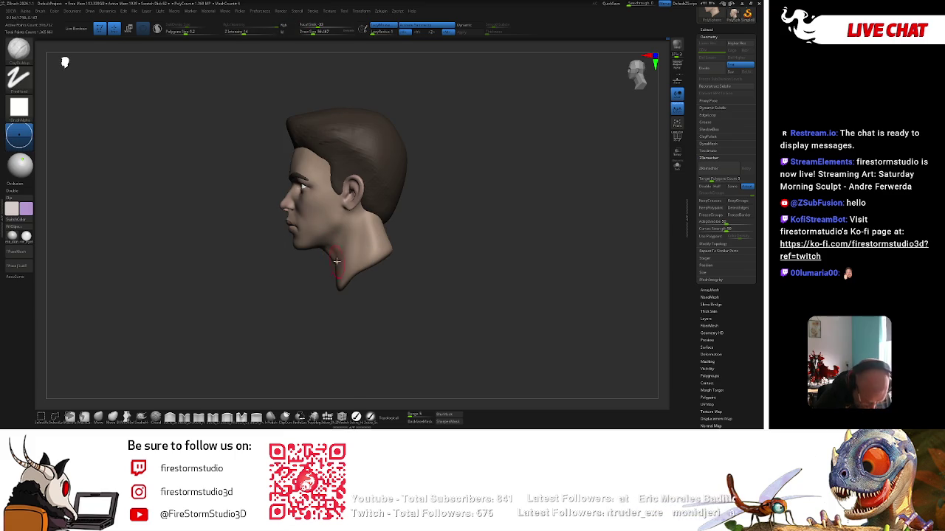
mouse_move(318, 317)
right_mouse_down("shift")
mouse_move(350, 238)
mouse_move(417, 200)
mouse_move(356, 258)
right_mouse_up("shift")
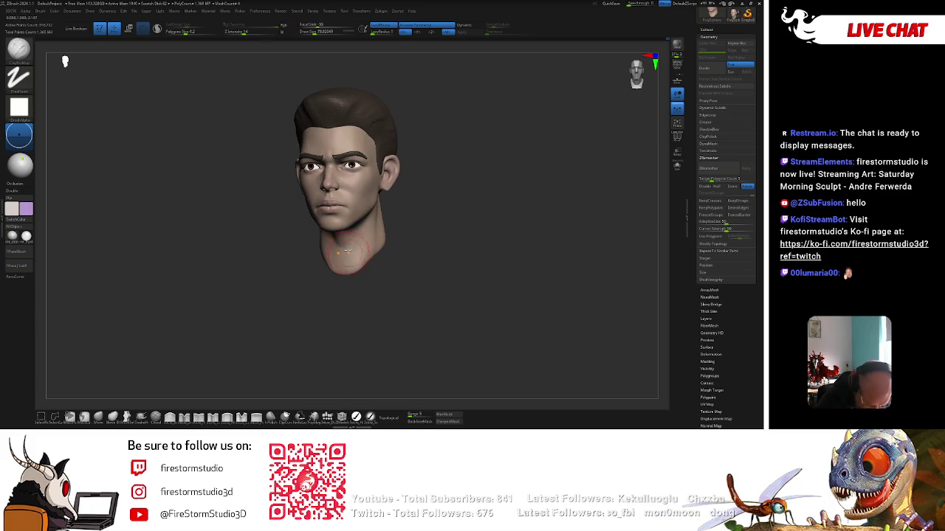
mouse_move(345, 248)
right_mouse_down("shift")
mouse_move(421, 202)
mouse_move(353, 220)
right_mouse_up("shift")
right_click_drag(310, 268, 321, 307)
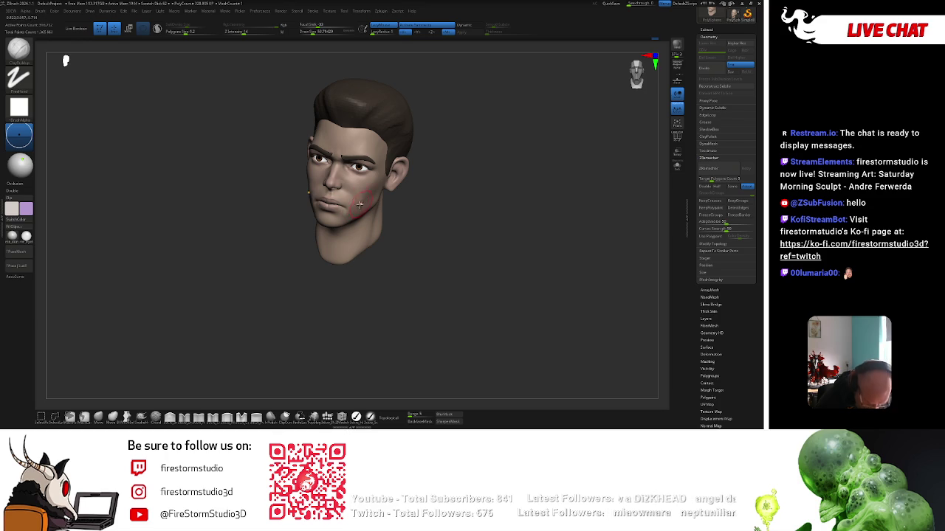
right_click_drag(360, 204, 363, 199, "shift")
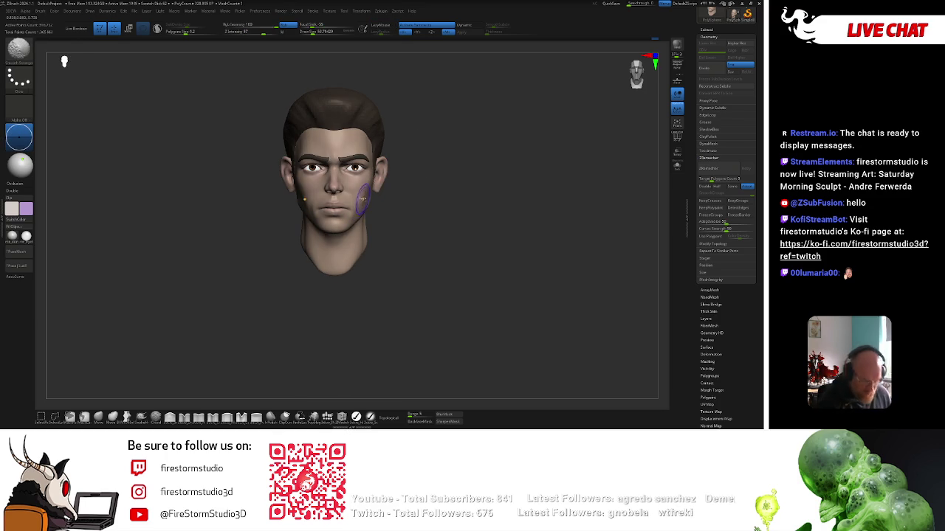
Set the brush stroke to Dots, enlarge the brush, and sculpt the lip corners
key("b")
key("c")
key("b")
right_click_drag(413, 207, 467, 220, "ctrl")
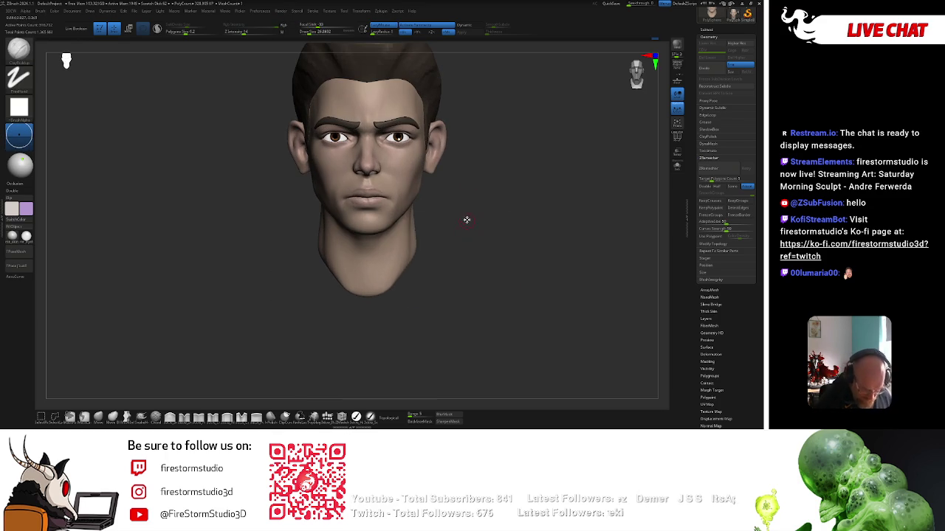
left_click(382, 293)
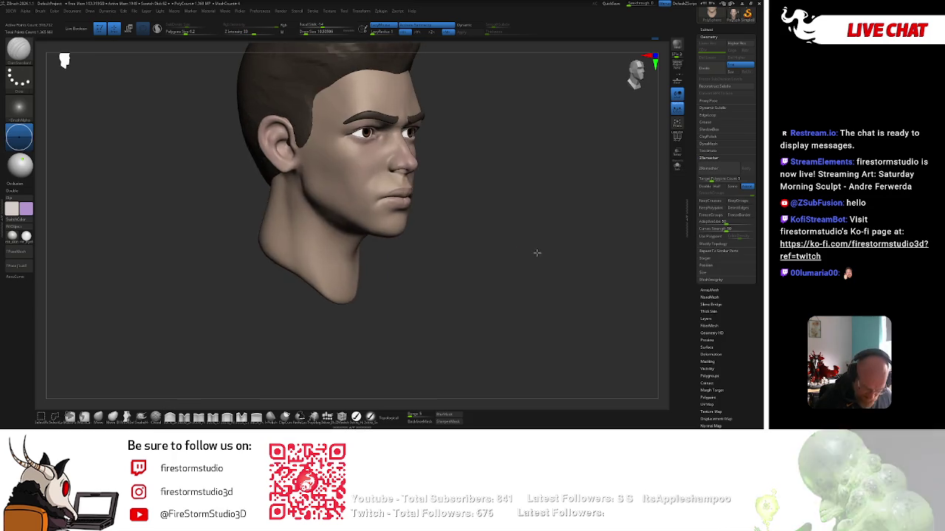
left_click_drag(529, 256, 381, 195)
key("space")
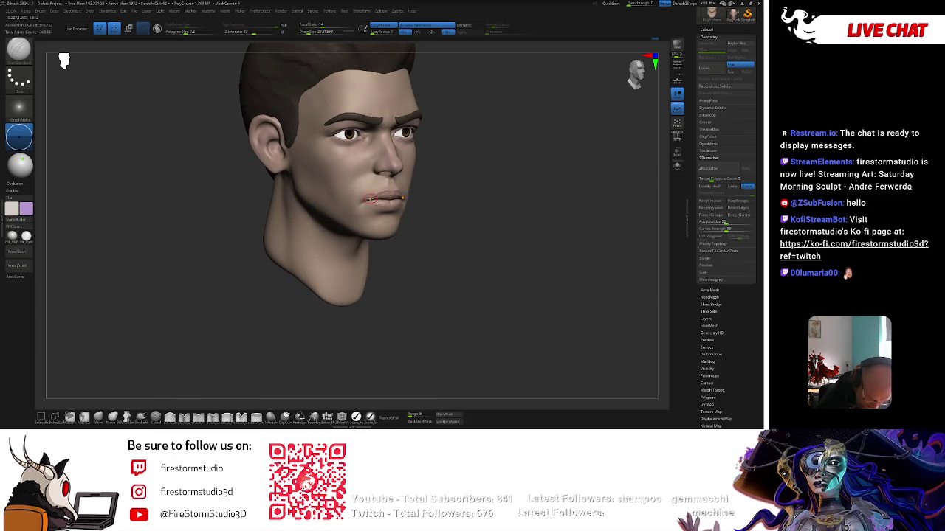
key("bracketright")
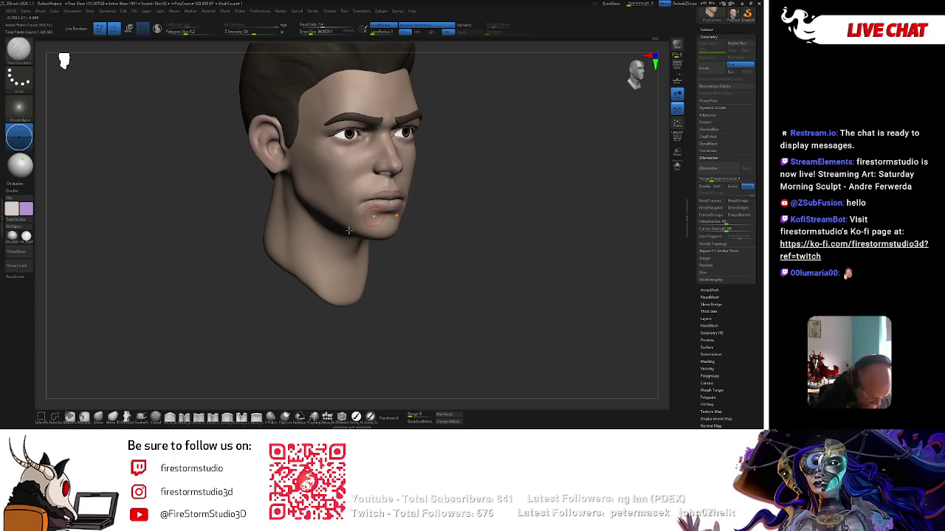
Smooth around the mouth and cheek from profile, three-quarter and front views
key("shift")
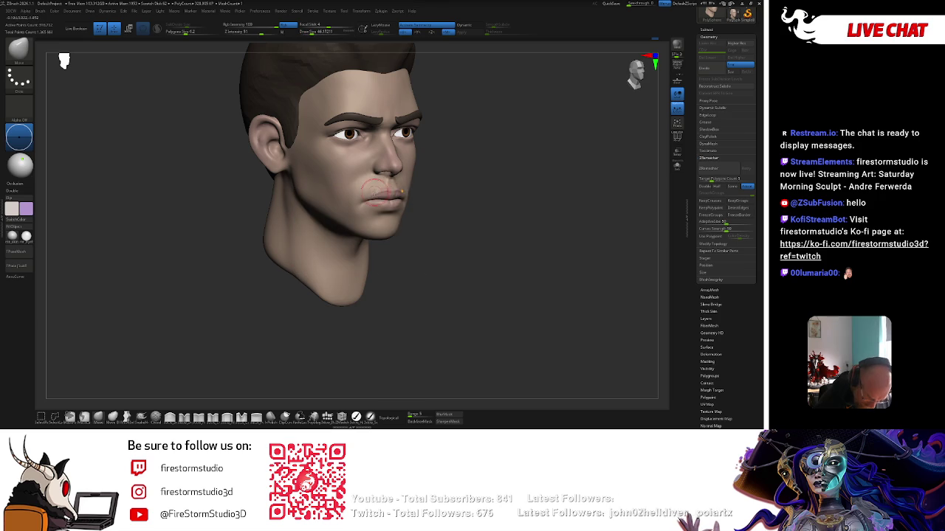
mouse_move(385, 188)
right_mouse_down()
mouse_move(406, 199)
mouse_move(399, 206)
right_mouse_up()
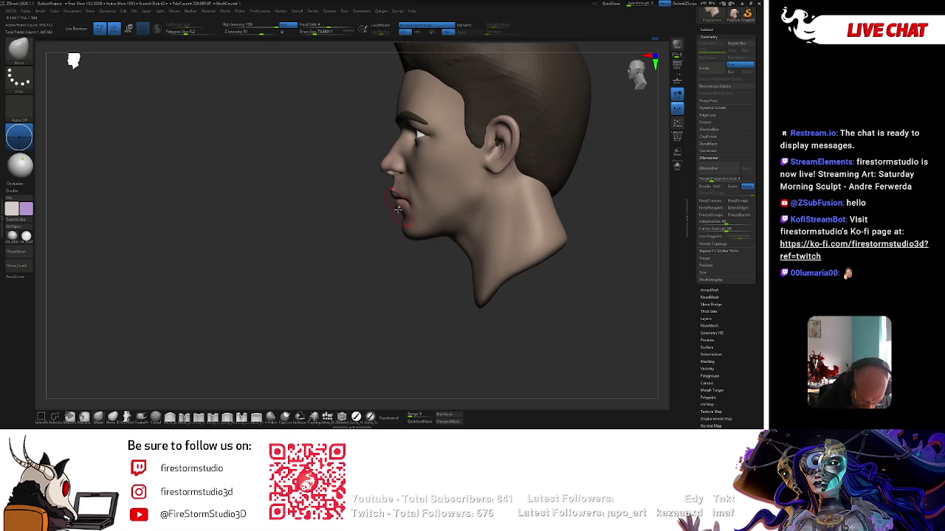
right_click_drag(369, 249, 422, 188)
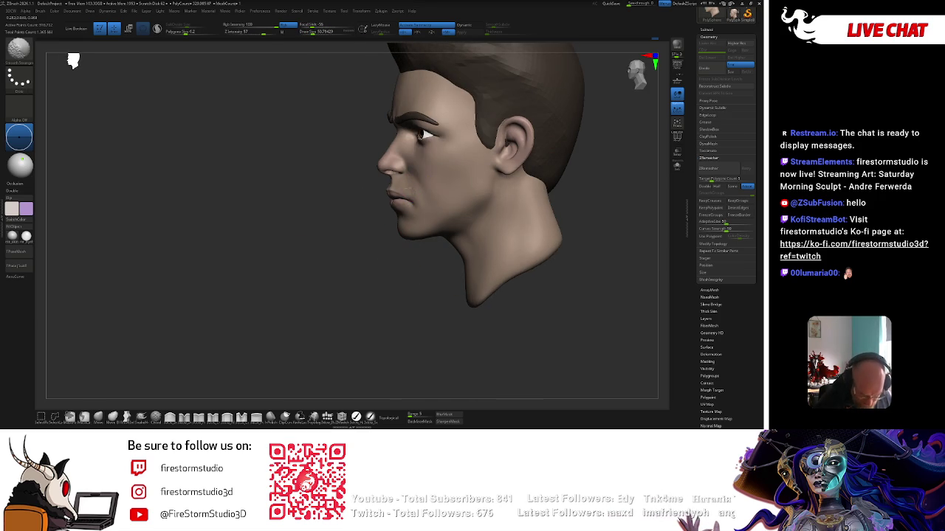
mouse_move(377, 266)
right_mouse_down()
mouse_move(410, 206)
mouse_move(491, 195)
mouse_move(403, 199)
right_mouse_up()
key("space")
key("space")
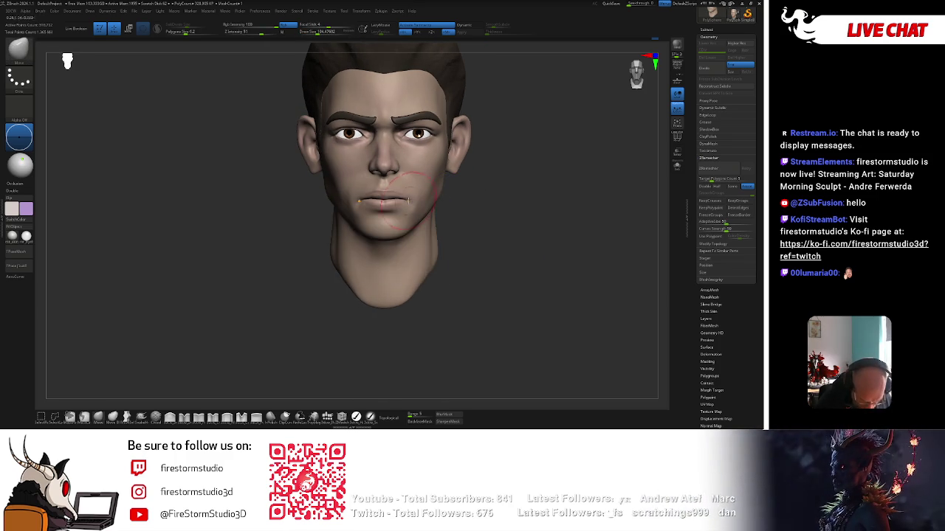
key("space")
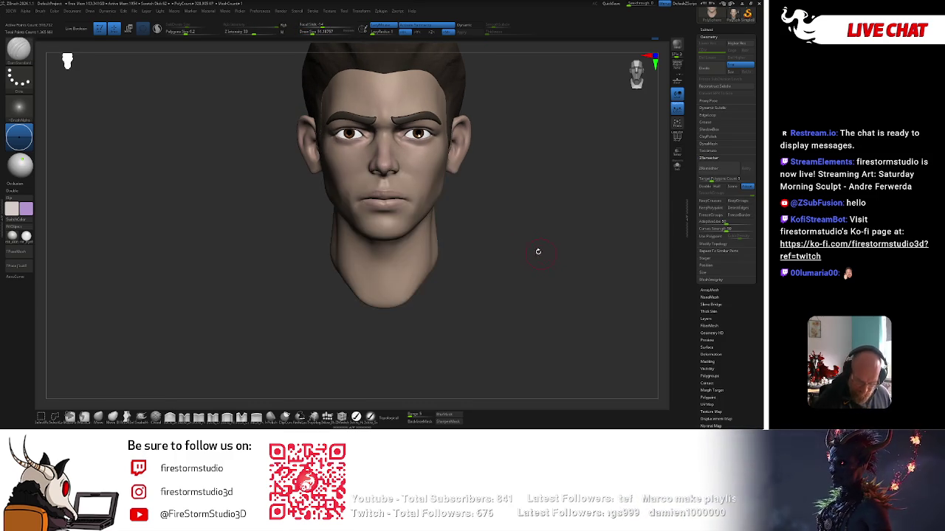
Sculpt the cheek and nose forms, checking them from profile, upward and front views
mouse_move(538, 252)
right_mouse_down()
mouse_move(565, 202)
mouse_move(551, 211)
right_mouse_up()
key("space")
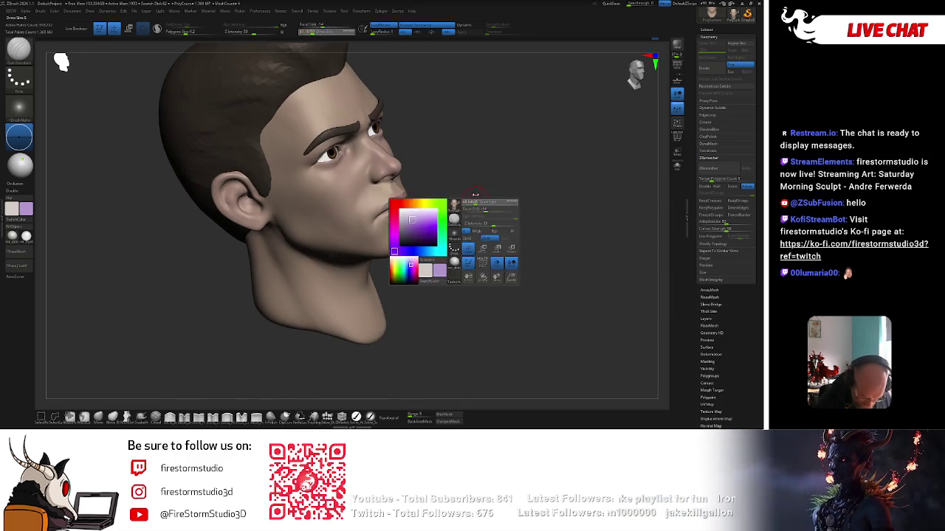
mouse_move(475, 193)
right_mouse_down()
mouse_move(387, 222)
mouse_move(383, 198)
right_mouse_up()
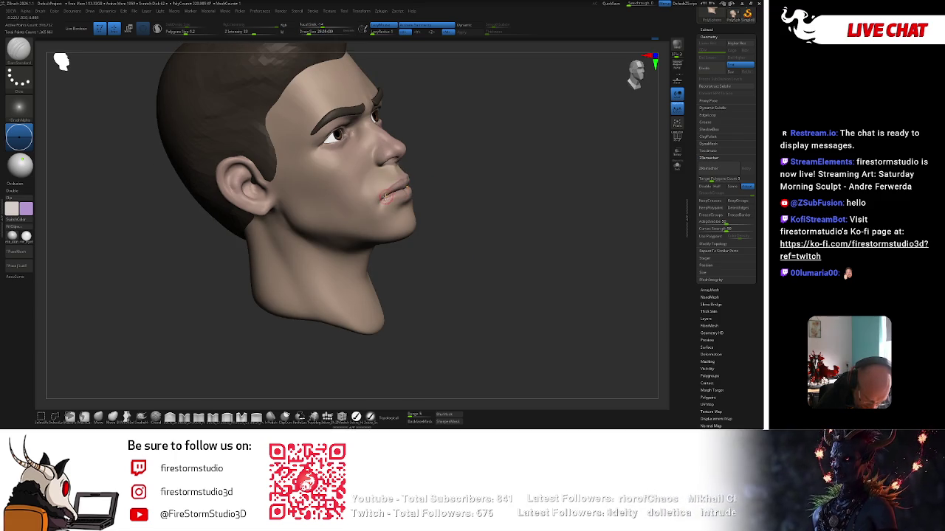
right_click_drag(432, 177, 391, 195)
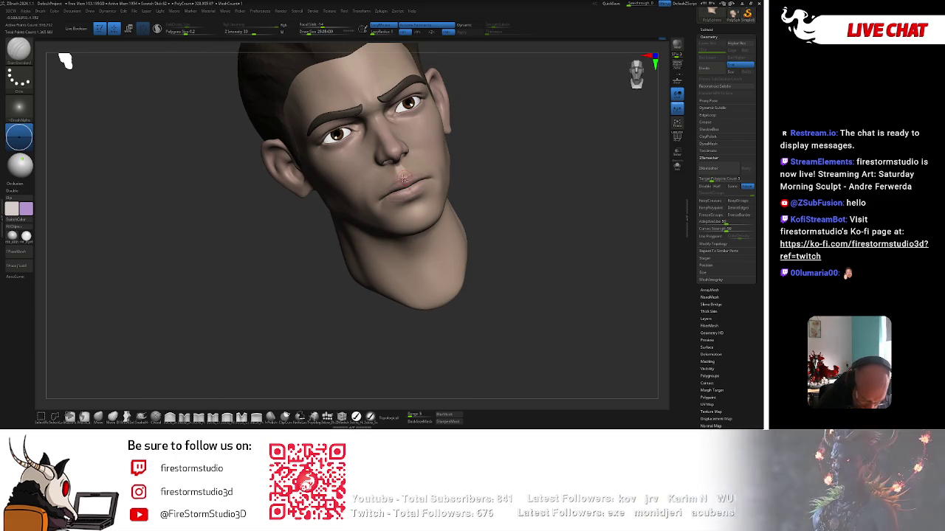
mouse_move(383, 197)
right_mouse_down()
mouse_move(425, 193)
mouse_move(472, 146)
right_mouse_up()
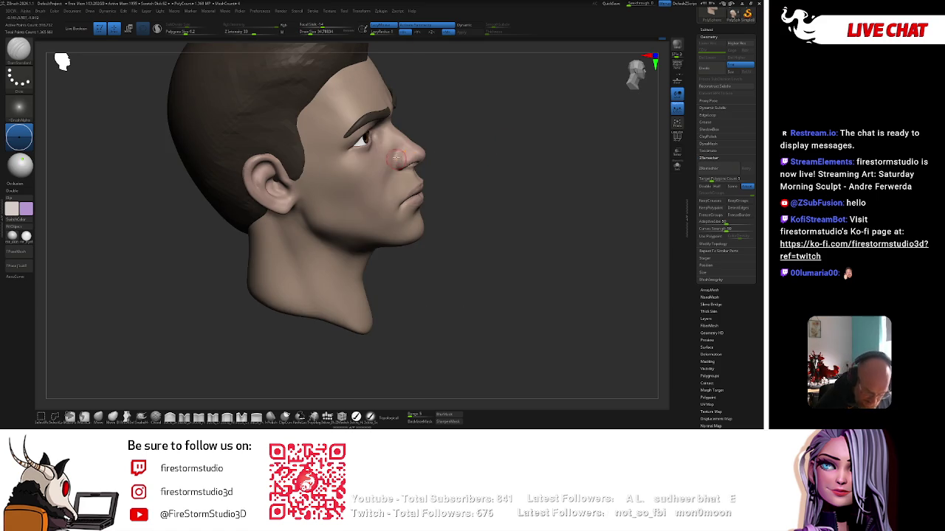
right_click_drag(396, 160, 447, 121)
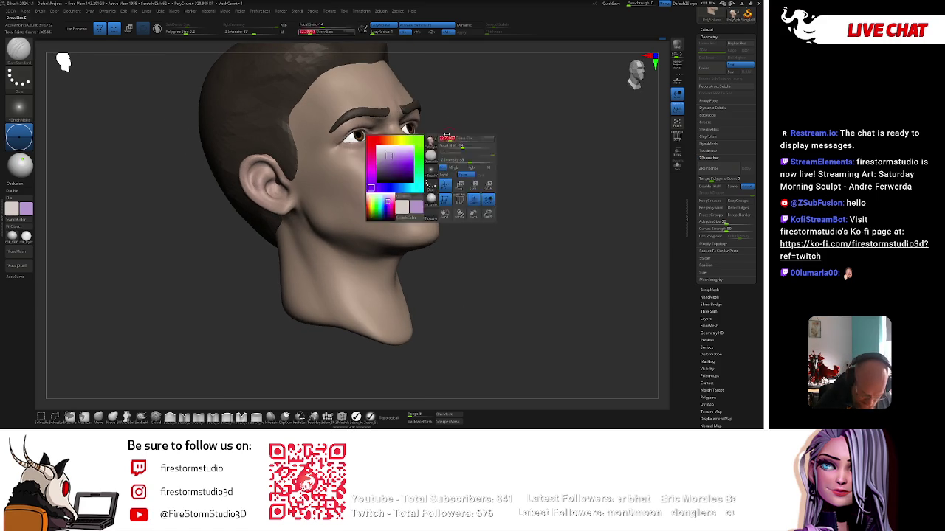
right_click_drag(395, 170, 529, 157)
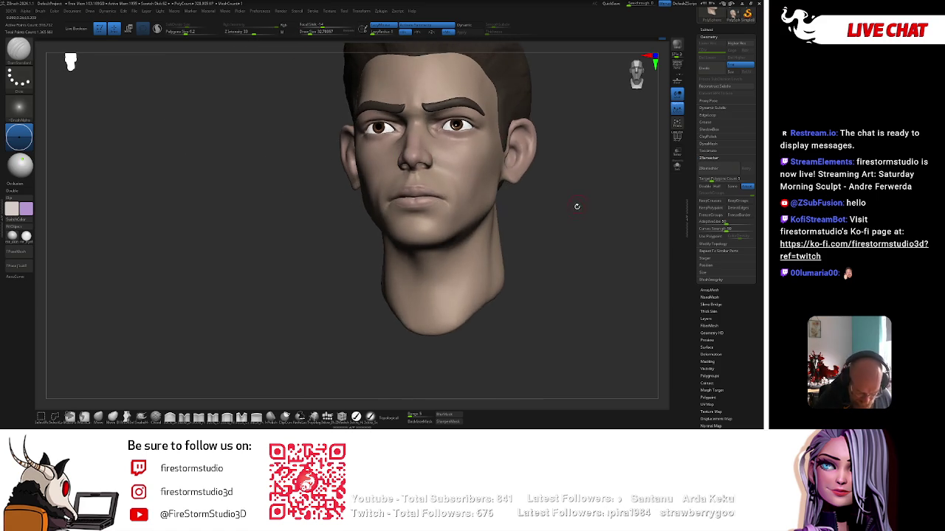
mouse_move(571, 198)
right_mouse_down()
mouse_move(539, 222)
mouse_move(500, 157)
right_mouse_up()
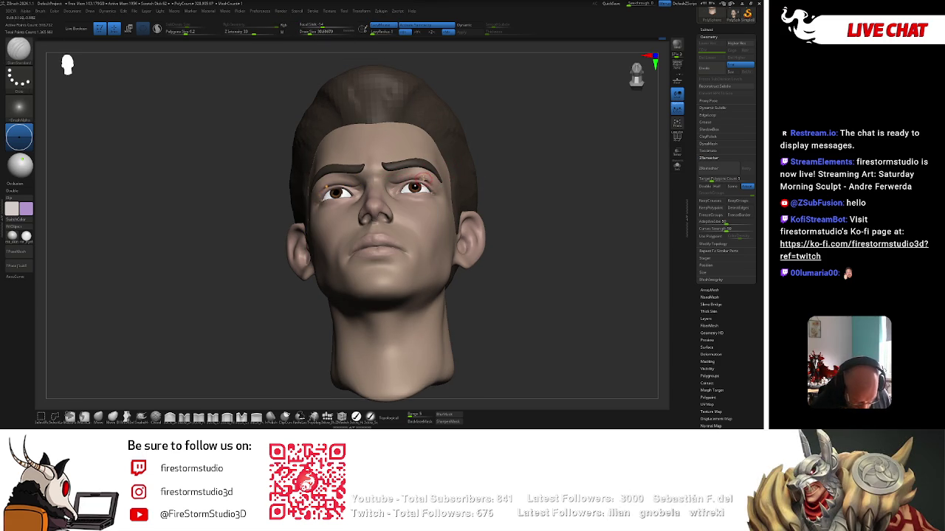
left_click_drag(462, 118, 464, 154)
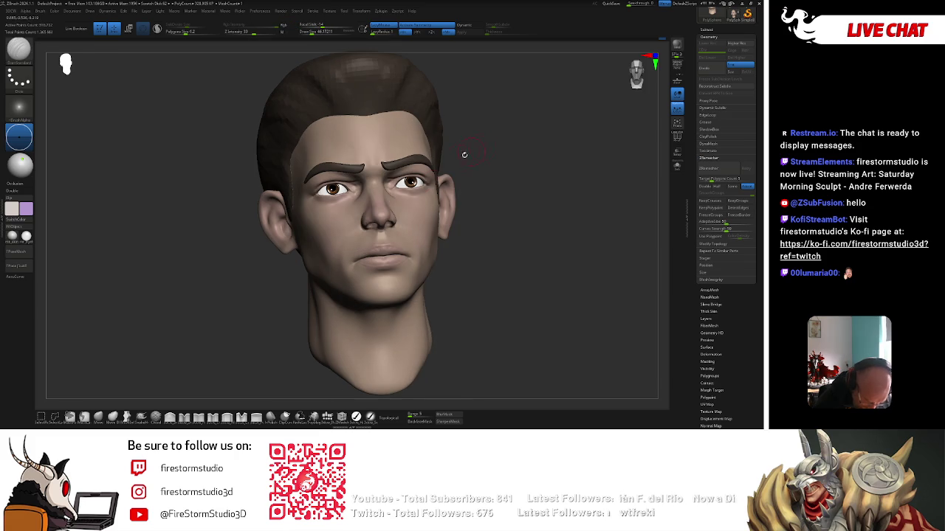
Switch to Clay Buildup and smooth the cheek beside the nose from three-quarter and side views
key("b")
key("c")
key("b")
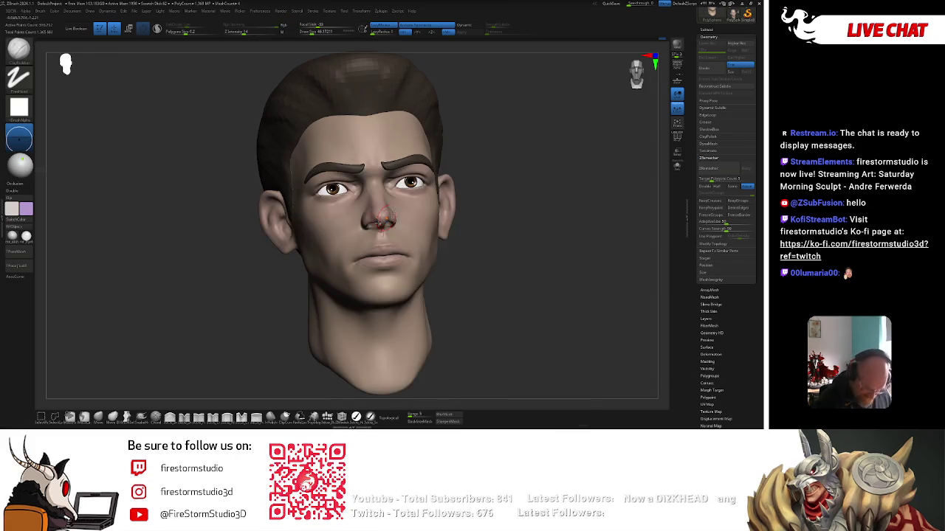
right_click_drag(377, 223, 394, 203)
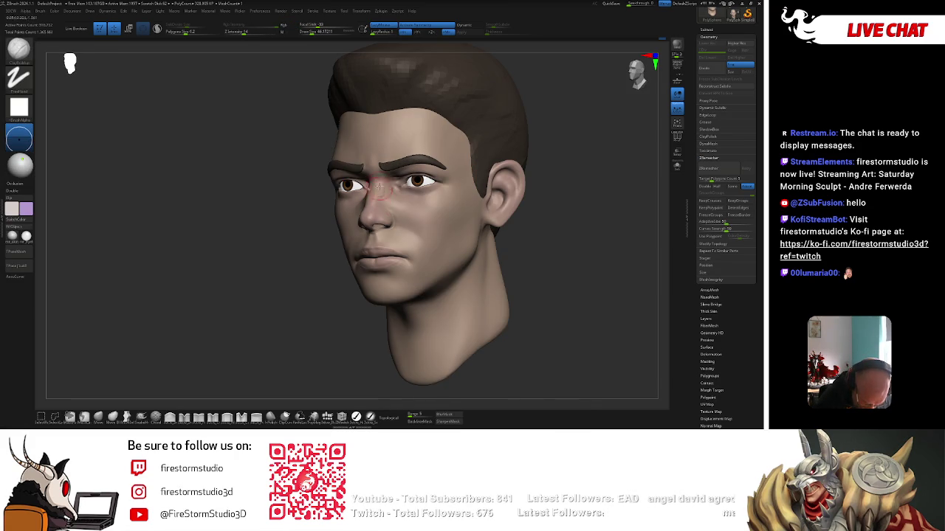
mouse_move(312, 281)
right_mouse_down()
mouse_move(491, 233)
mouse_move(405, 200)
right_mouse_up()
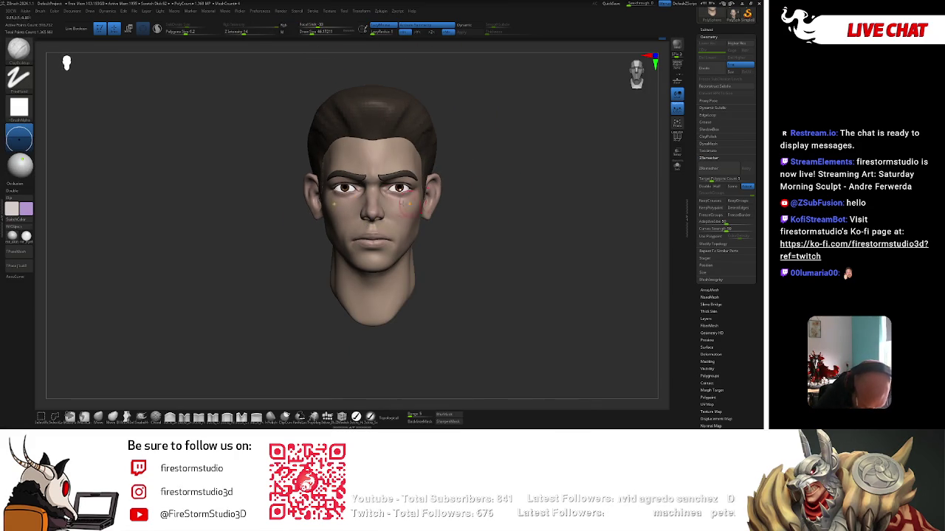
left_click_drag(449, 152, 380, 190)
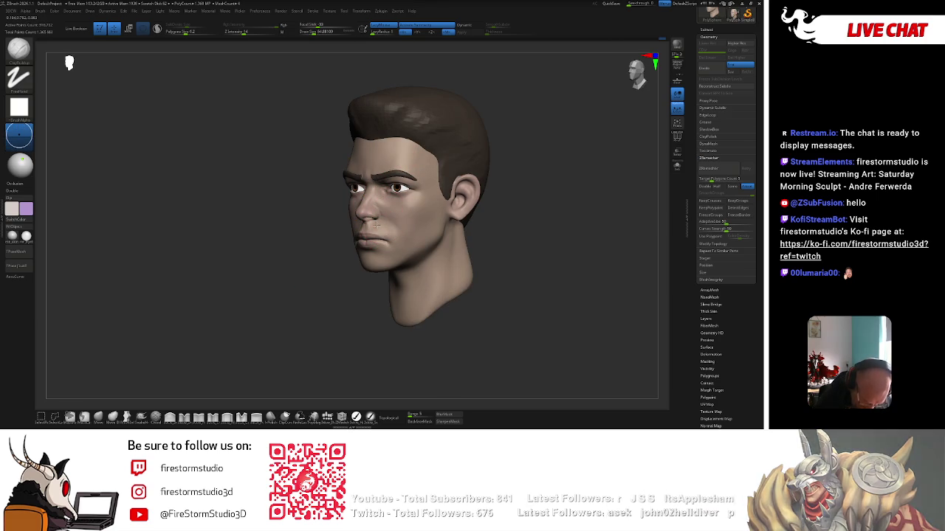
left_click_drag(385, 229, 364, 225)
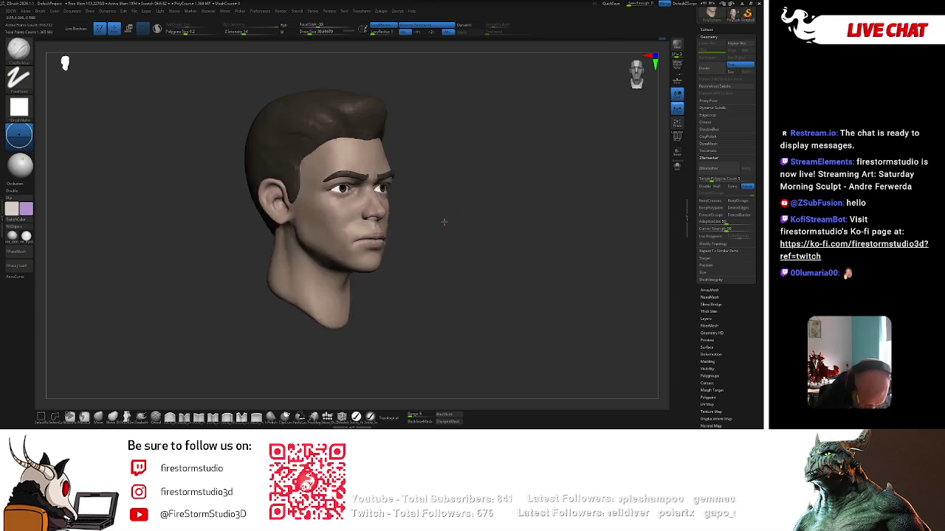
key("shift")
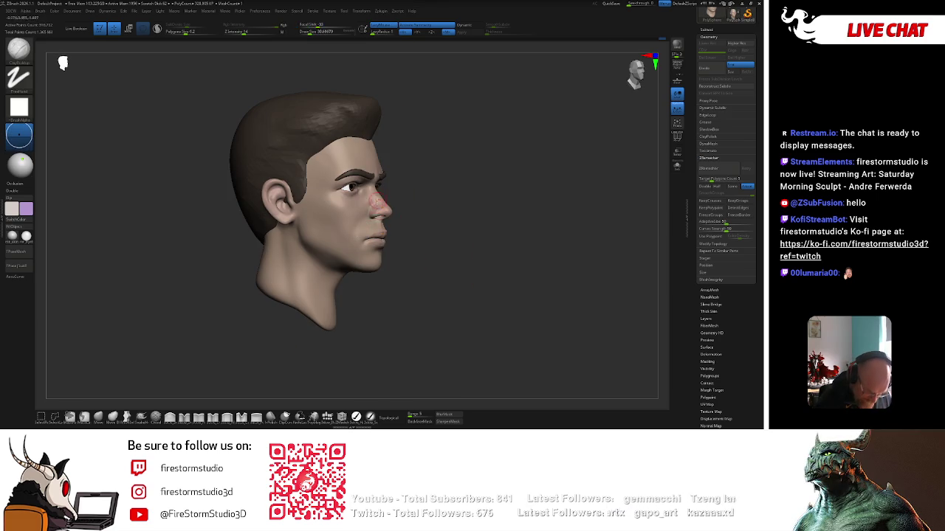
right_click_drag(369, 197, 363, 198)
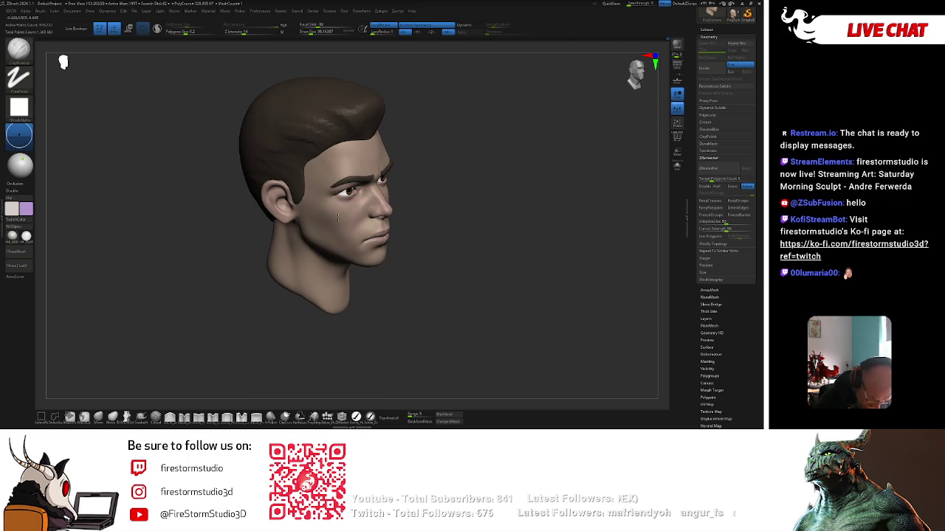
mouse_move(337, 217)
right_mouse_down()
mouse_move(416, 186)
mouse_move(376, 218)
right_mouse_up()
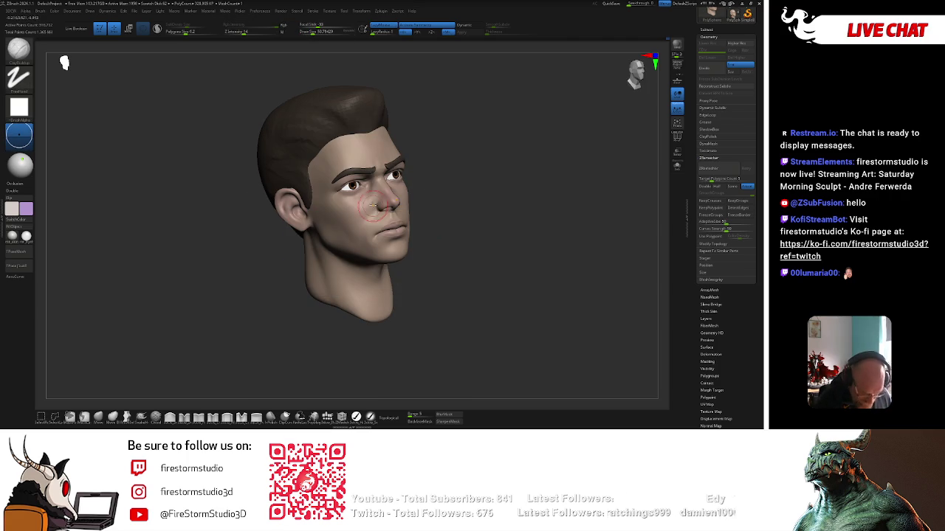
key("shift")
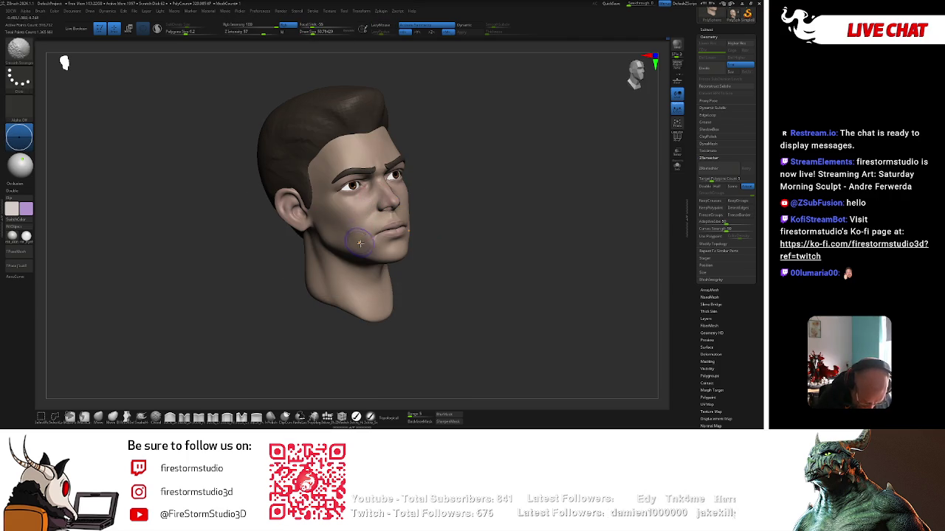
Smooth the cheek and sculpt along the right jawline below the ear from the front
left_click_drag(360, 242, 367, 227, "shift")
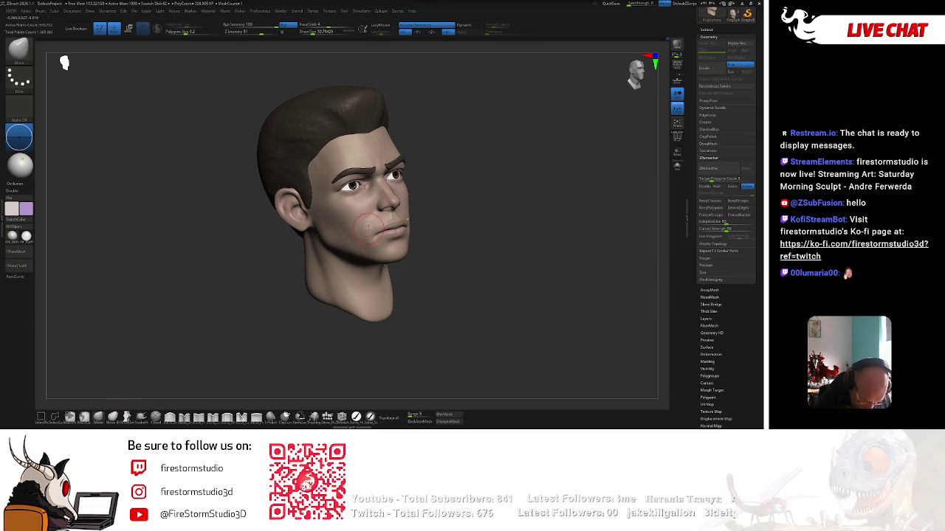
mouse_move(367, 227)
right_mouse_down("shift")
mouse_move(409, 213)
mouse_move(449, 181)
right_mouse_up("shift")
right_click(410, 212)
right_click(443, 192)
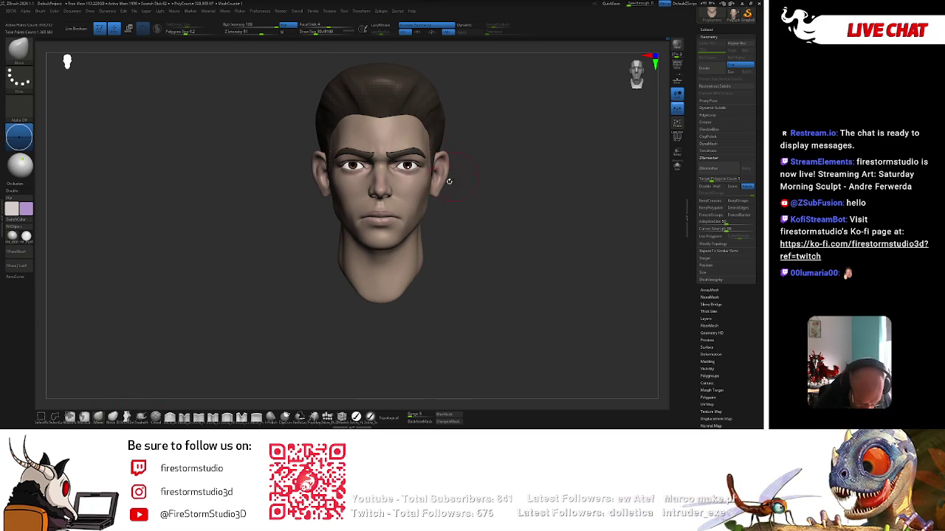
right_click(421, 199)
right_click(414, 221)
mouse_move(421, 214)
left_mouse_down()
mouse_move(403, 237)
mouse_move(398, 216)
left_mouse_up()
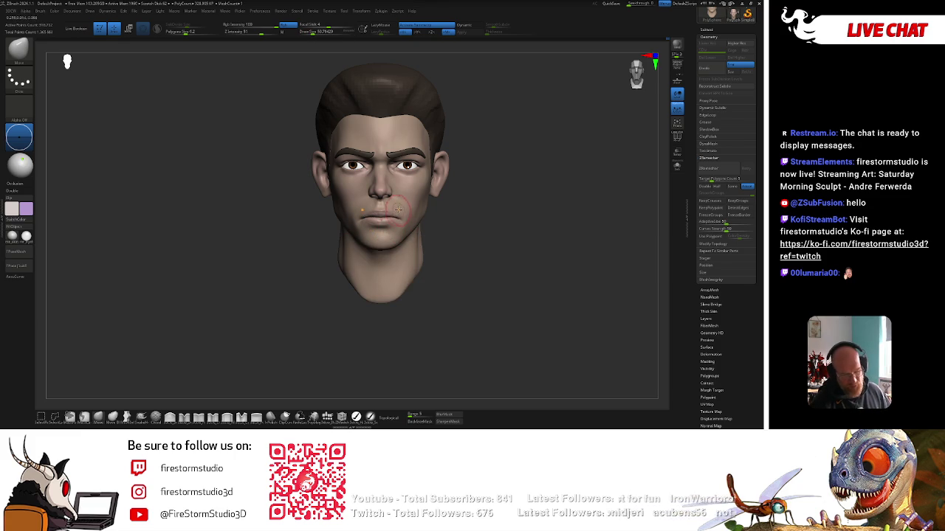
left_click_drag(480, 157, 490, 143)
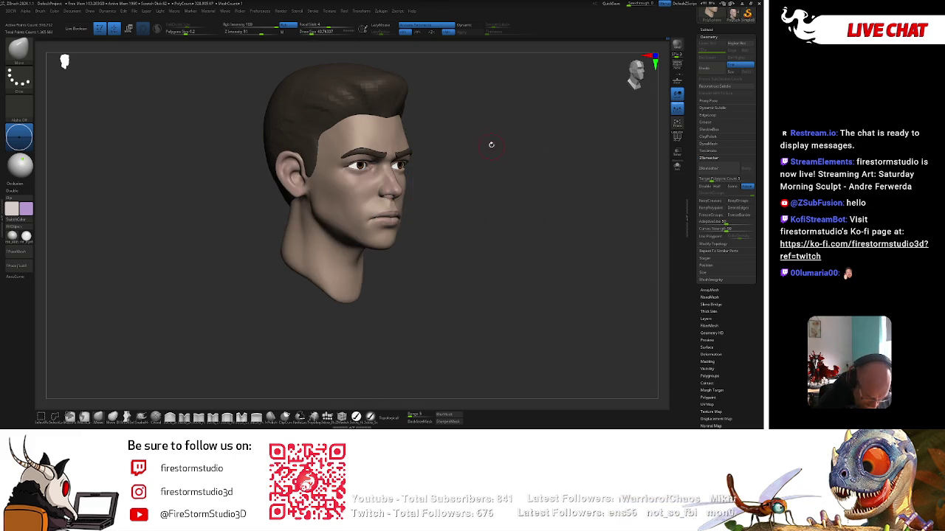
Pick a different sculpting brush from the brush palette and turn the head to three-quarter
key("b")
left_click(541, 225)
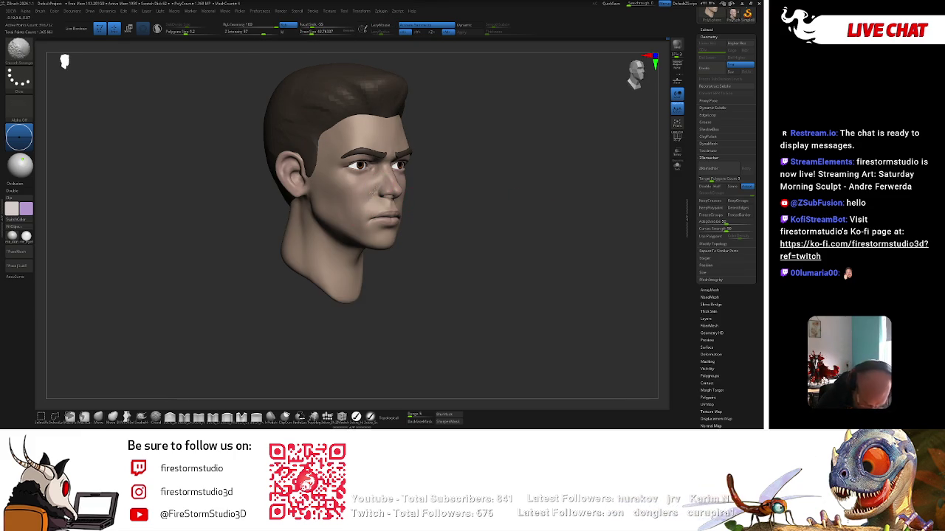
left_click_drag(374, 193, 450, 252)
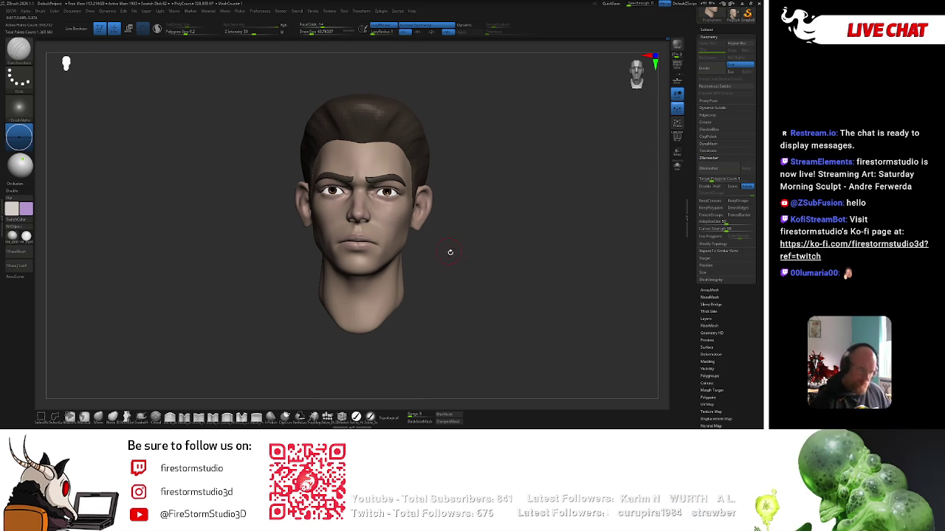
mouse_move(459, 204)
left_mouse_down()
mouse_move(499, 169)
mouse_move(427, 186)
left_mouse_up()
Sculpt the hair mass at the side of the head, turning from profile to front
key("space")
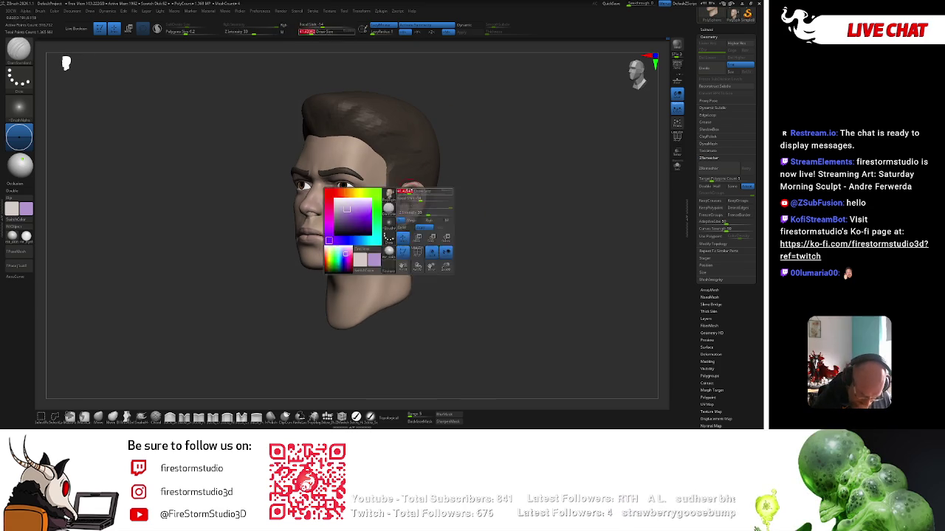
right_click_drag(405, 203, 403, 199)
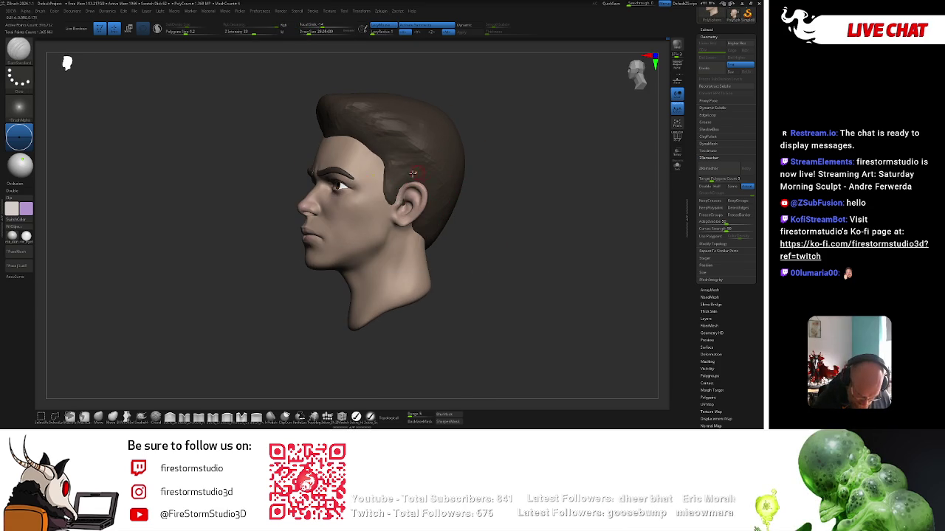
key("space")
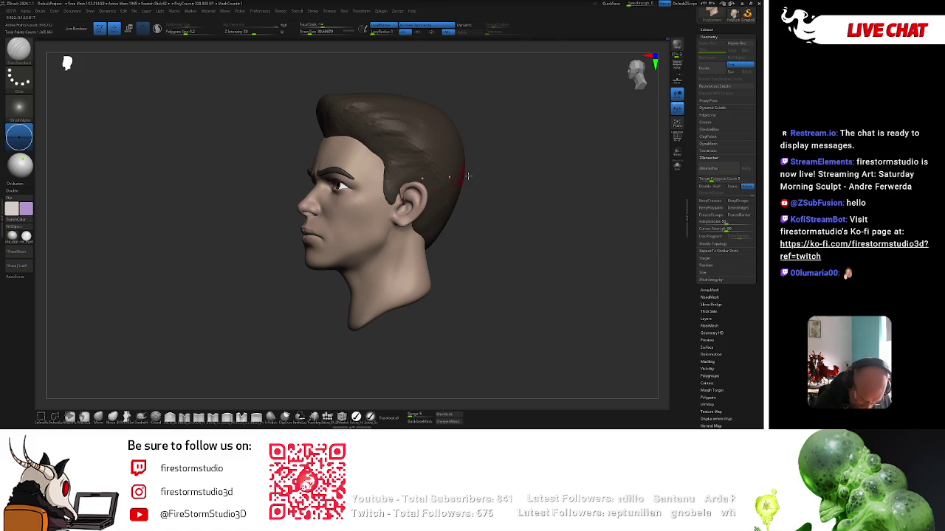
mouse_move(467, 175)
right_mouse_down()
mouse_move(415, 192)
mouse_move(470, 191)
right_mouse_up()
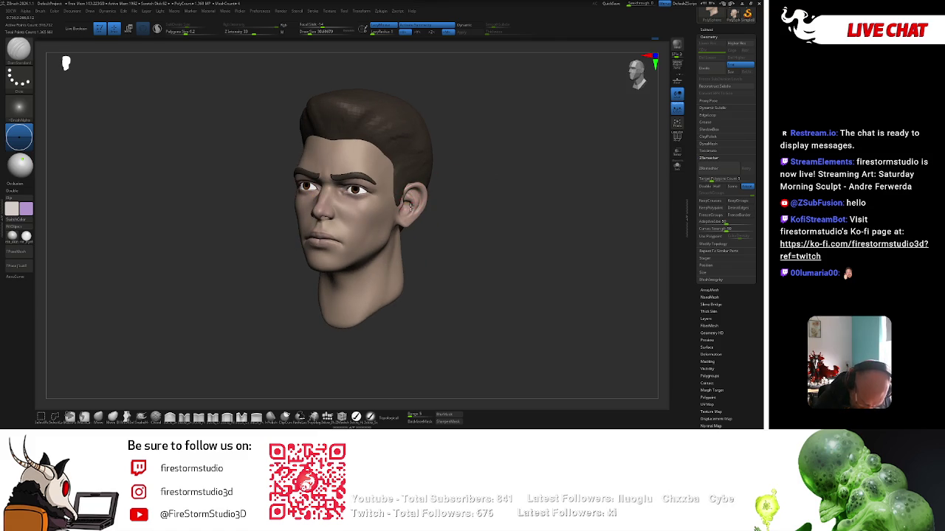
right_click_drag(457, 189, 462, 202, "shift")
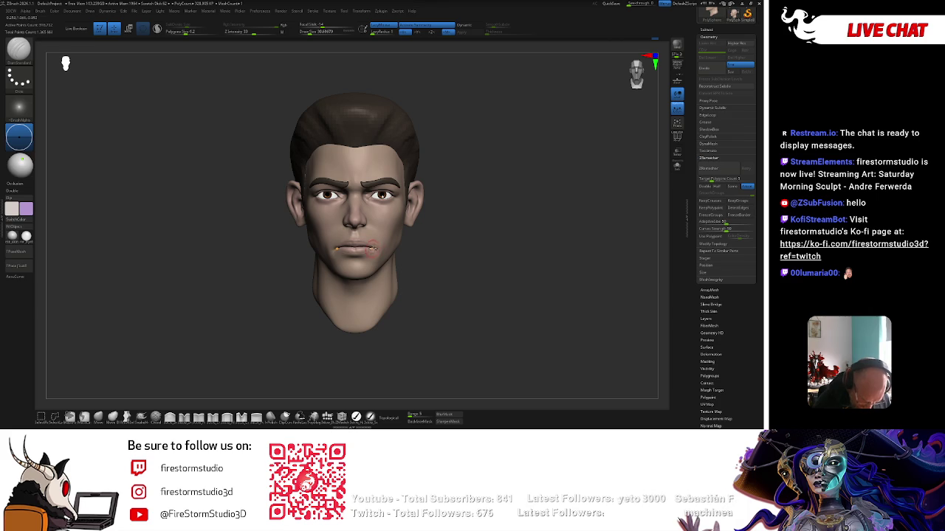
Select the Move brush at Draw Size about 112 and push the mouth and cheek forms
left_click(101, 417)
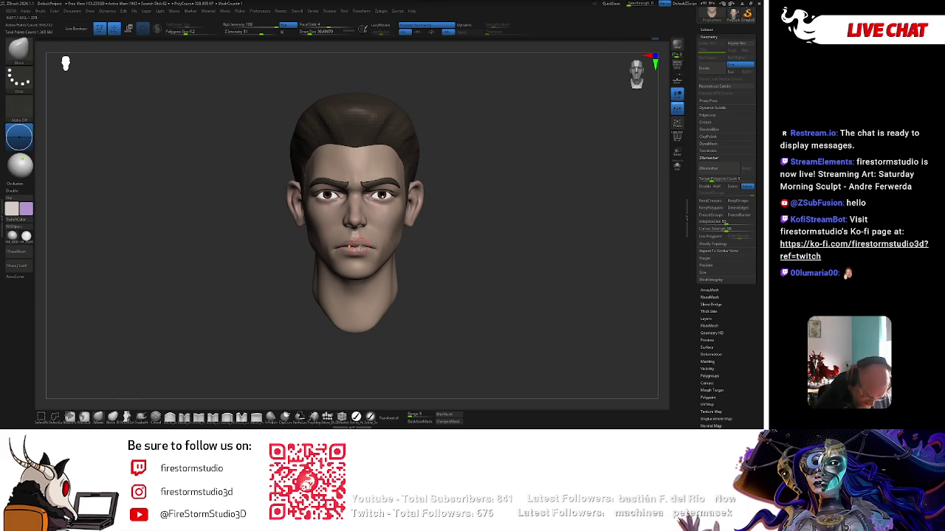
key("space")
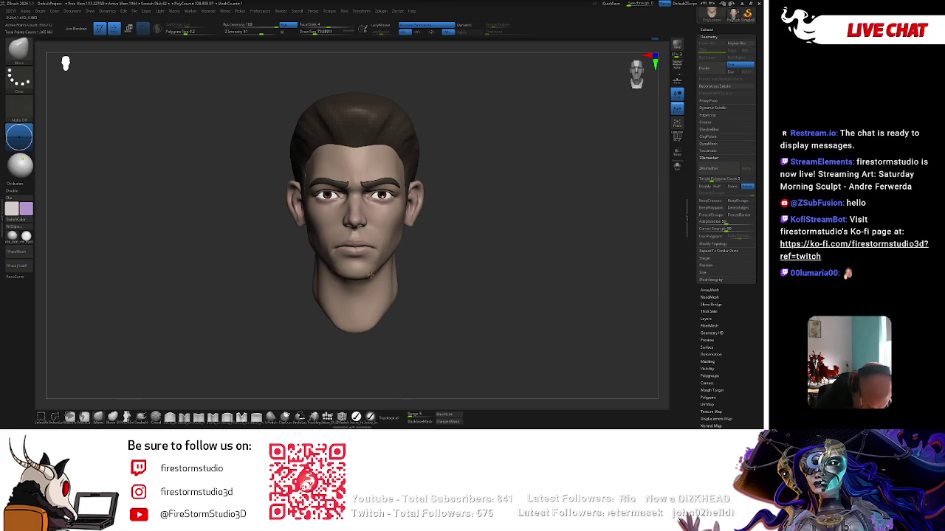
key("space")
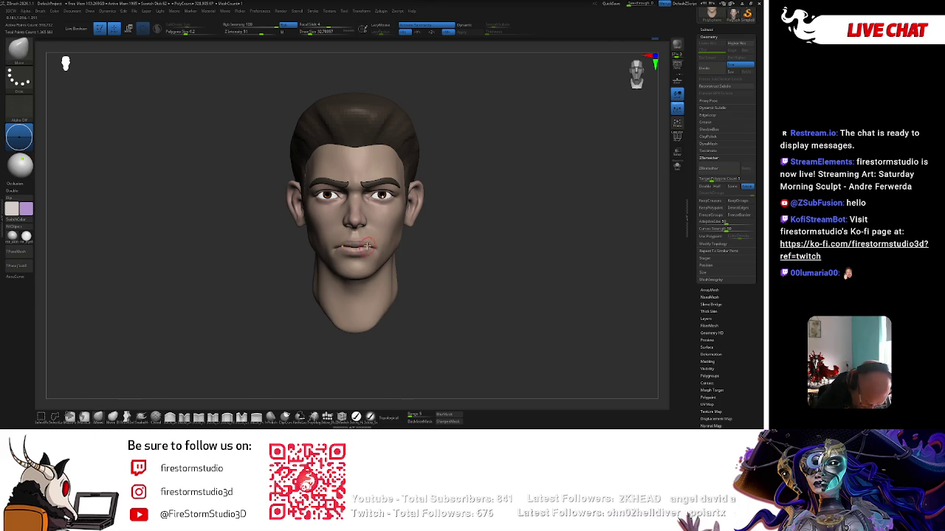
key("space")
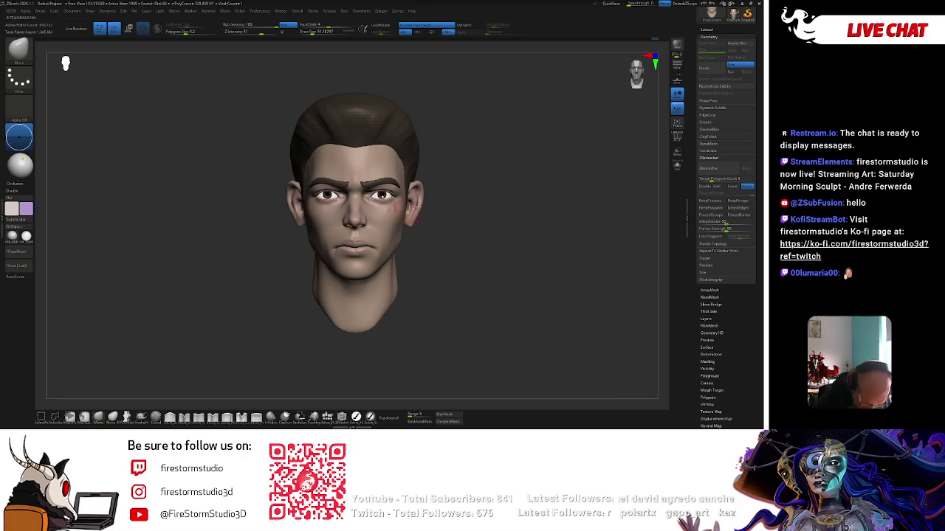
left_click_drag(418, 208, 453, 196)
key("bracketright")
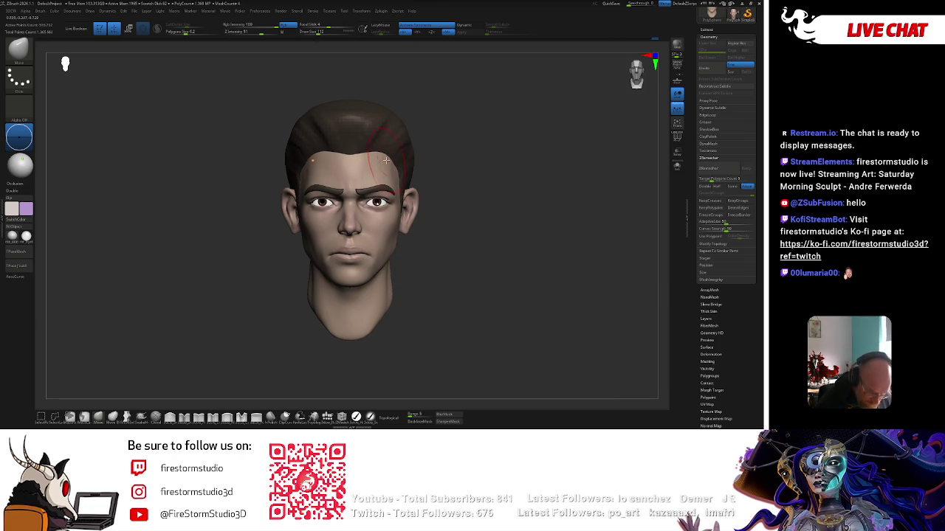
Shrink the brush and nudge the cheek and temple shapes from side and front views
key("space")
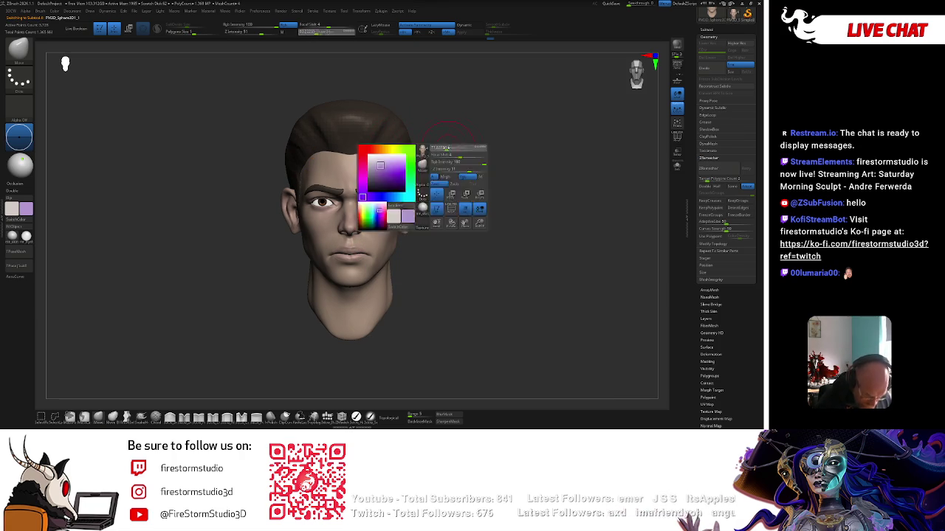
left_click_drag(388, 148, 506, 152)
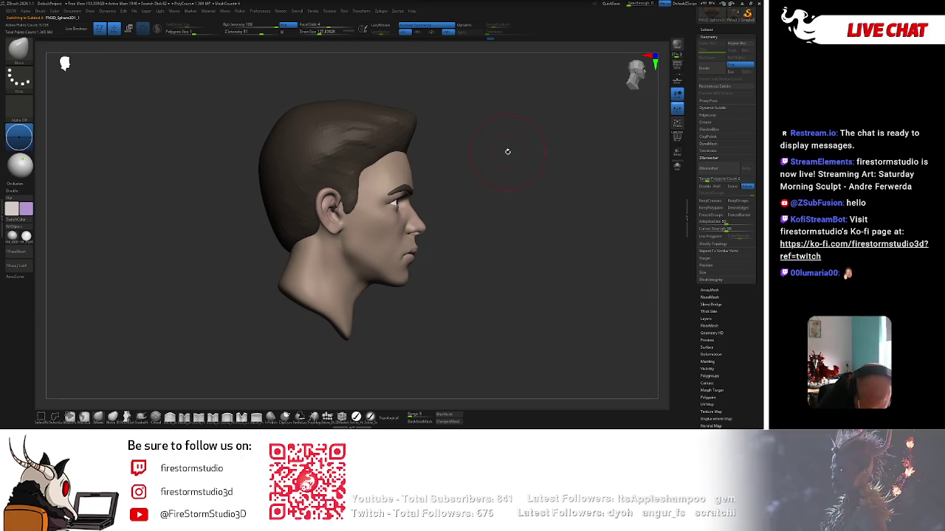
key("space")
key("space")
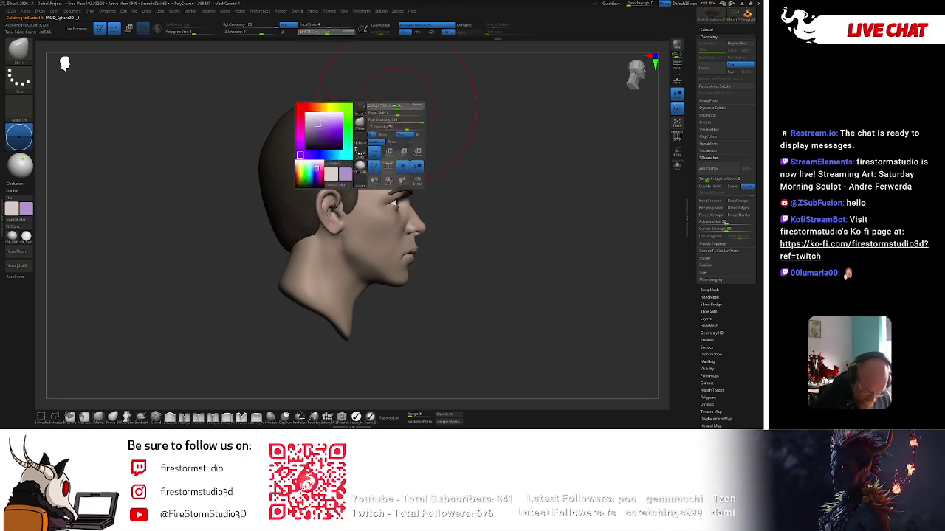
key("space")
left_click_drag(275, 244, 257, 244)
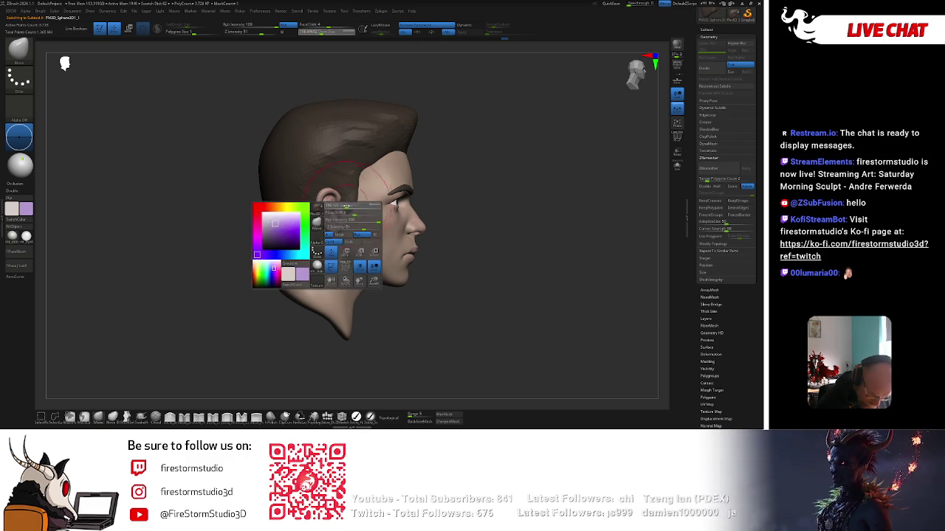
left_click_drag(605, 185, 440, 199)
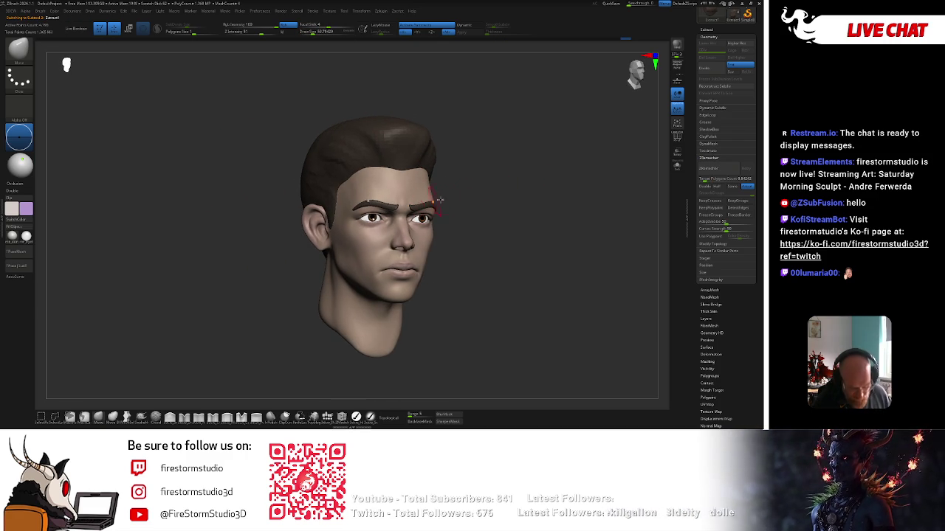
left_click_drag(507, 183, 490, 178)
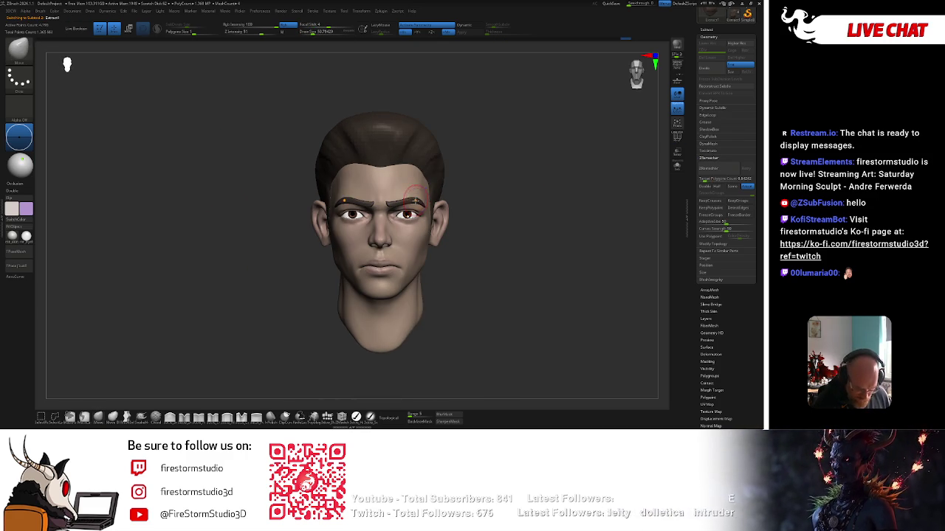
key("space")
key("space")
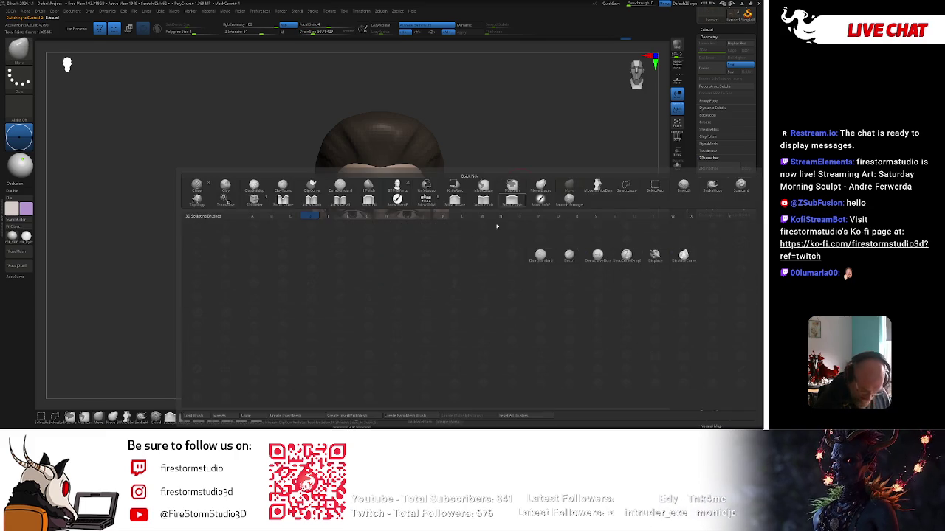
left_click_drag(534, 228, 525, 225)
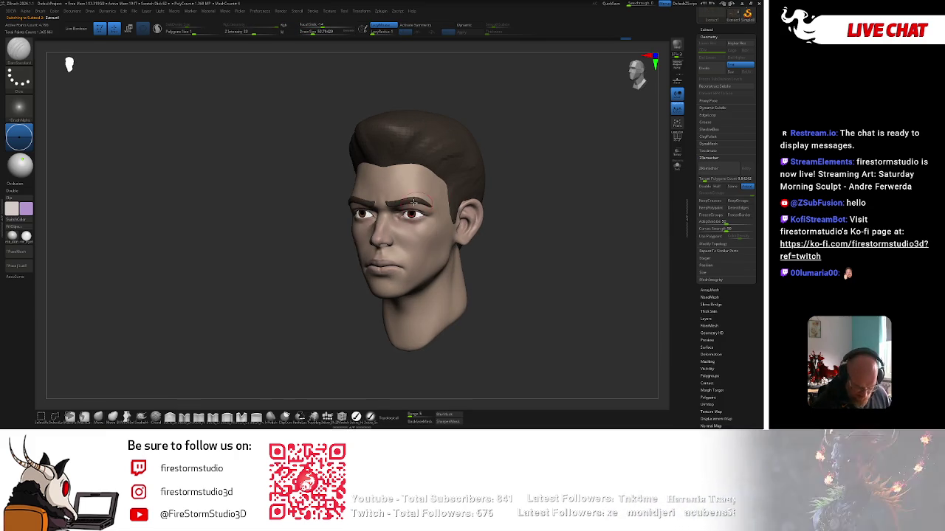
key("space")
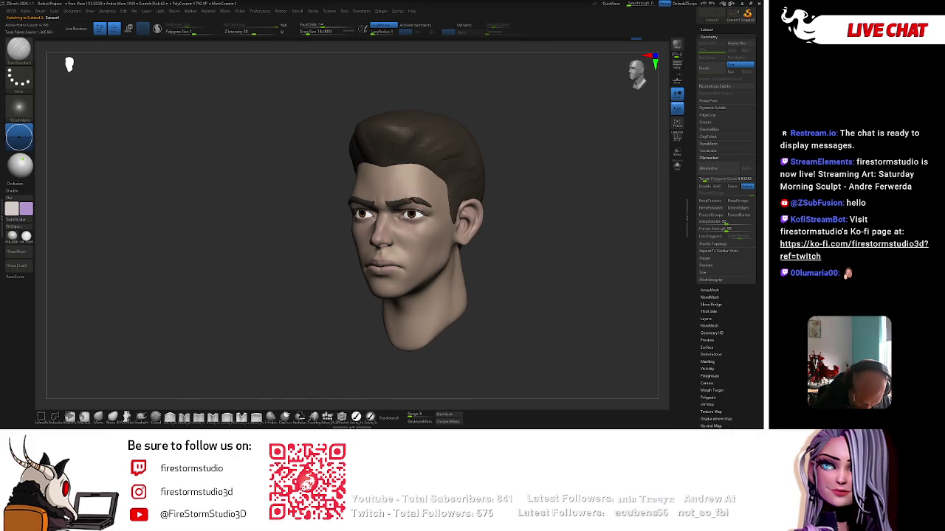
mouse_move(501, 198)
left_mouse_down("shift")
mouse_move(533, 215)
mouse_move(483, 227)
left_mouse_up("shift")
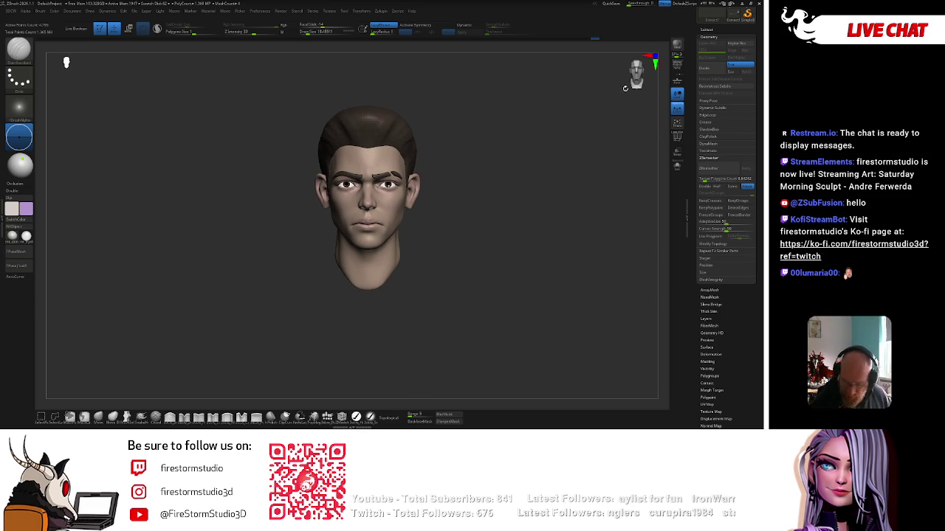
Select the Move brush and make the face mesh the active subtool
left_click(98, 417)
left_click(397, 214, "alt")
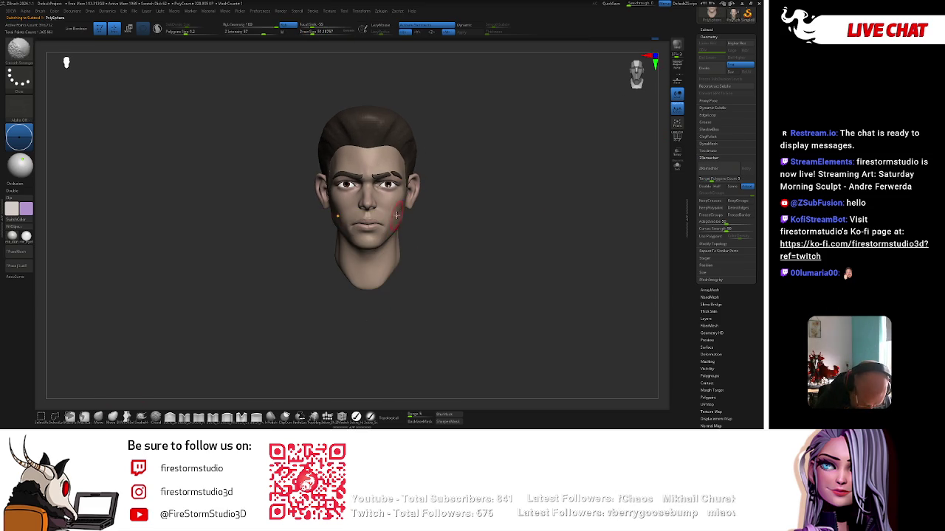
left_click(397, 216, "alt")
left_click(398, 216, "alt")
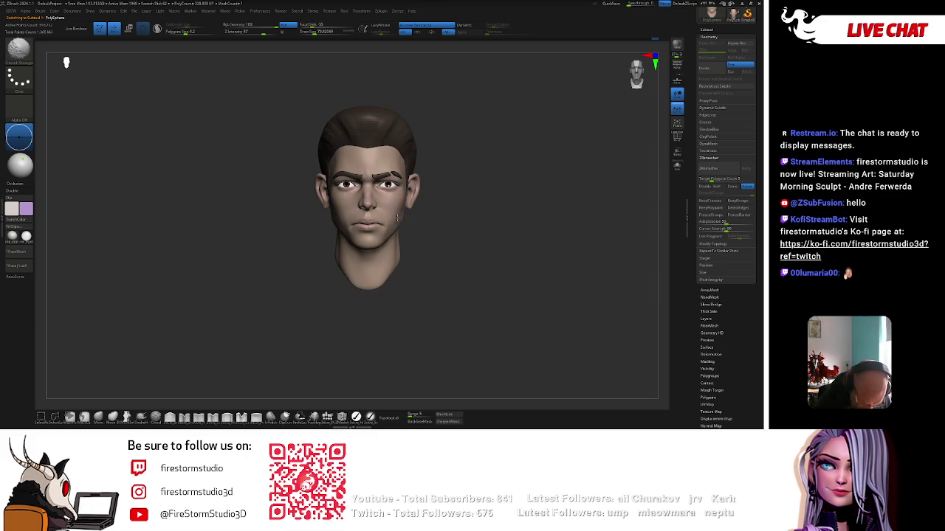
key("space")
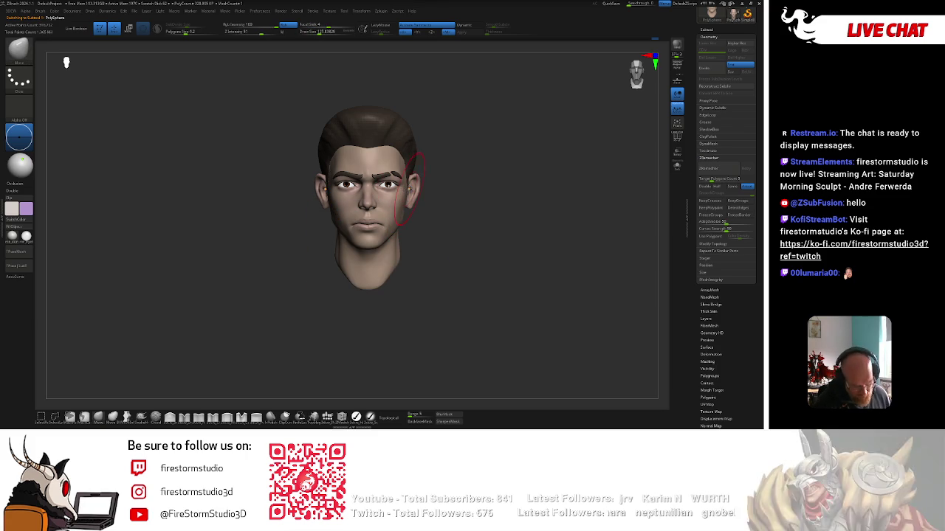
key("space")
key("space")
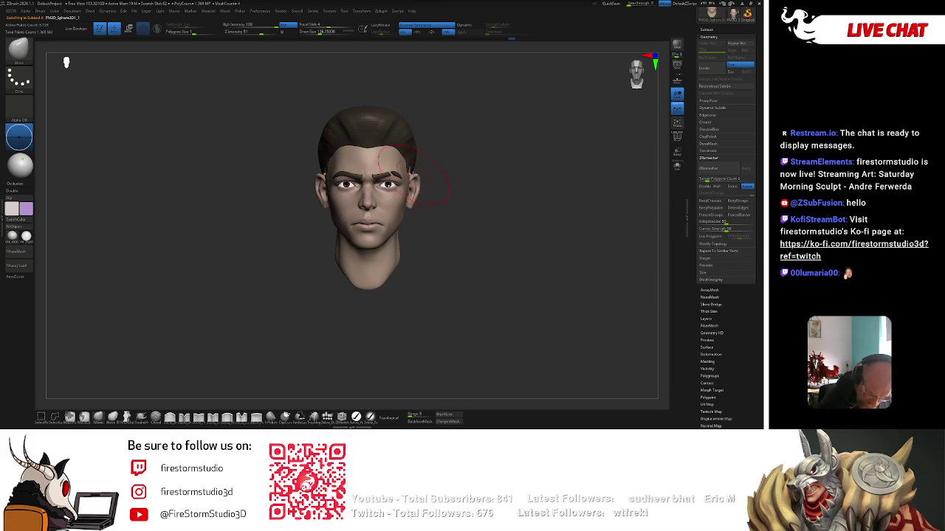
Push the brown hair volume fuller with Move strokes, checking front, profile, back and top
key("space")
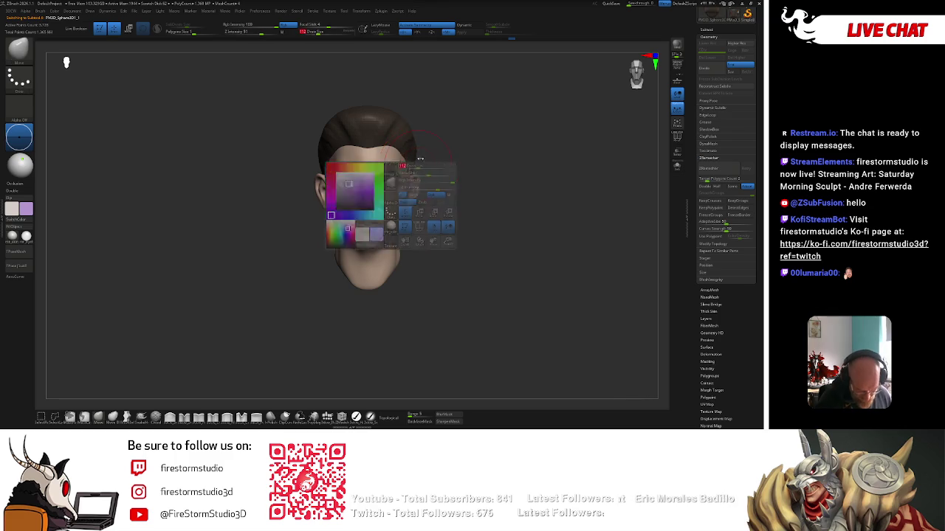
mouse_move(419, 157)
left_mouse_down()
mouse_move(524, 137)
mouse_move(512, 130)
left_mouse_up()
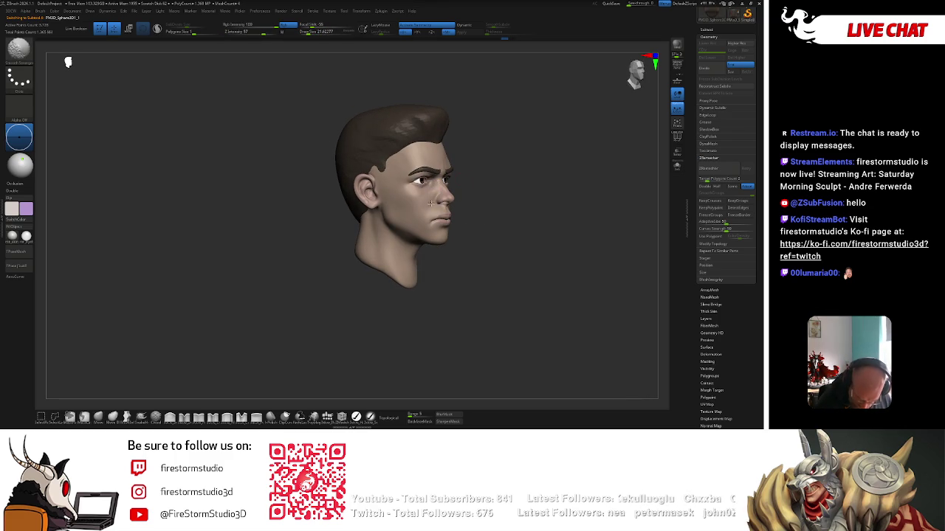
left_click_drag(430, 202, 455, 206)
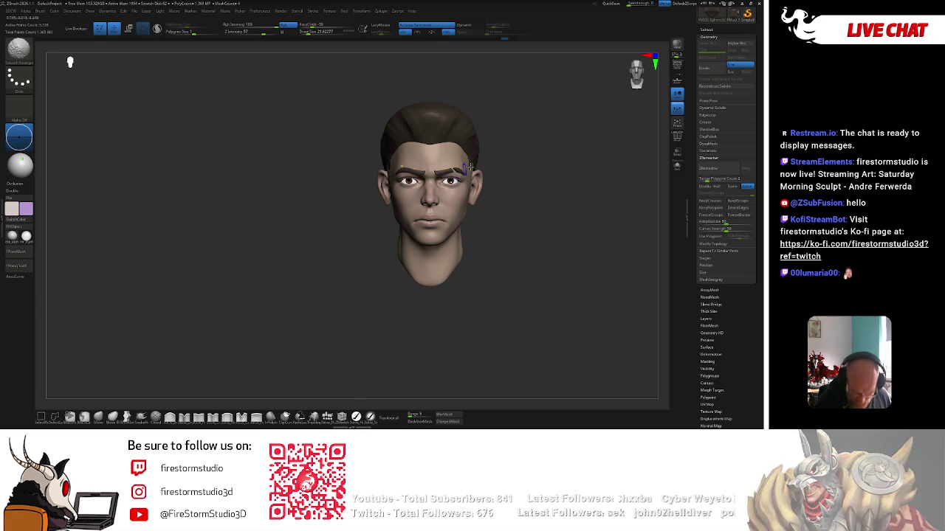
mouse_move(491, 166)
left_mouse_down()
mouse_move(504, 154)
mouse_move(419, 152)
left_mouse_up()
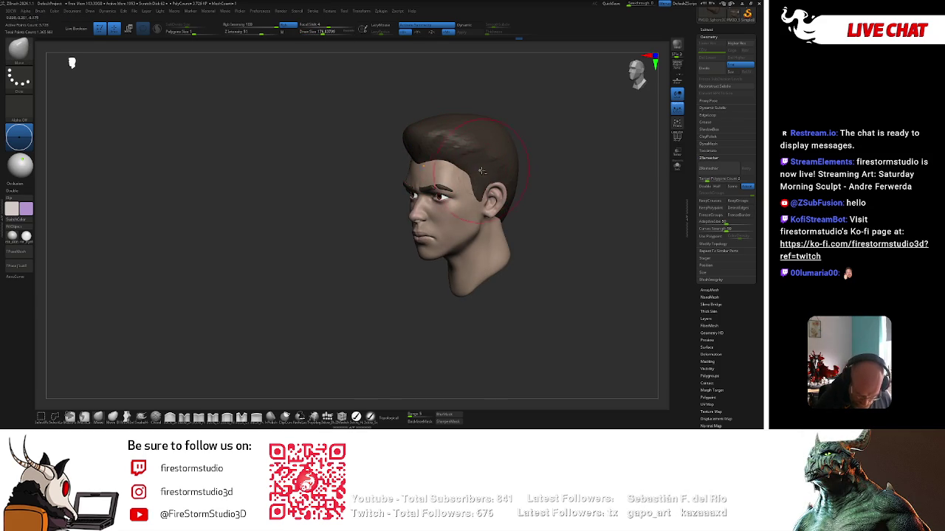
mouse_move(482, 171)
left_mouse_down()
mouse_move(537, 168)
mouse_move(502, 145)
mouse_move(596, 146)
left_mouse_up()
left_click_drag(533, 154, 527, 160)
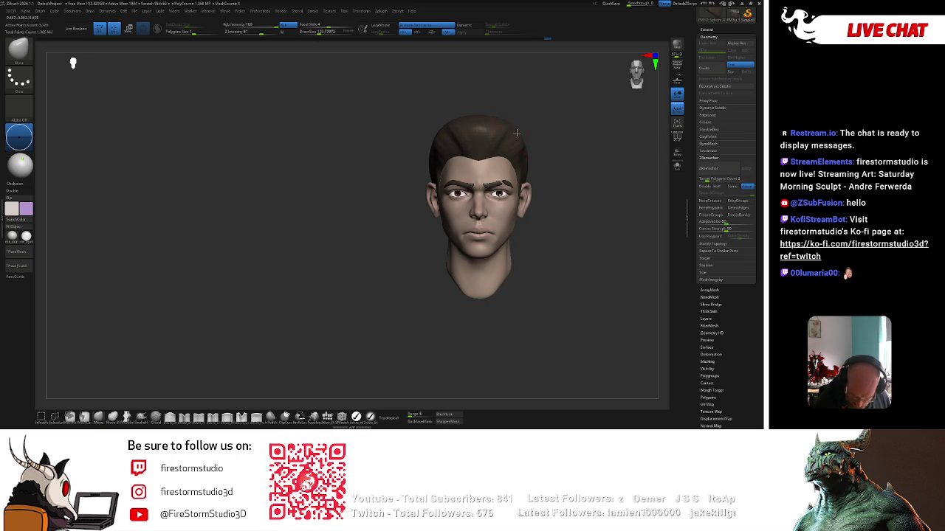
mouse_move(539, 128)
left_mouse_down("alt")
mouse_move(514, 143)
mouse_move(451, 126)
mouse_move(484, 125)
mouse_move(489, 212)
left_mouse_up("alt")
key("space")
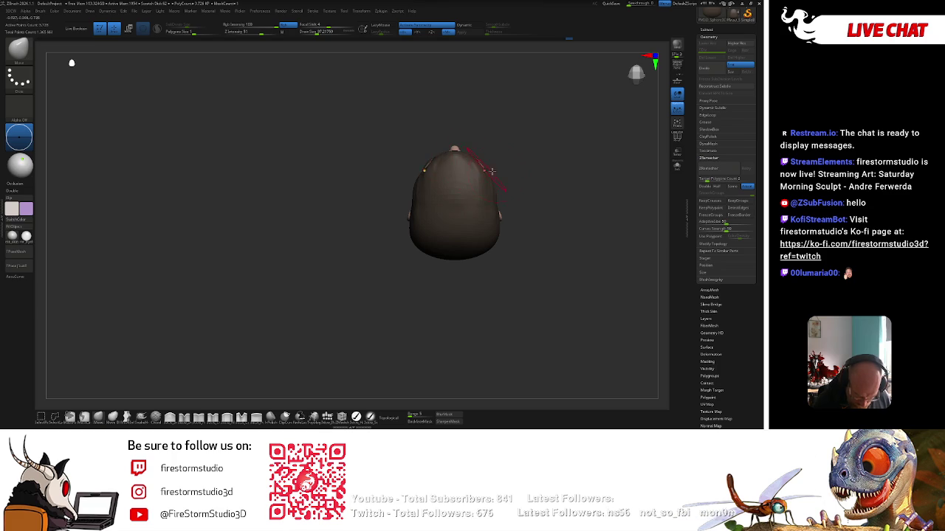
mouse_move(492, 171)
left_mouse_down()
mouse_move(526, 155)
mouse_move(561, 219)
mouse_move(384, 124)
left_mouse_up()
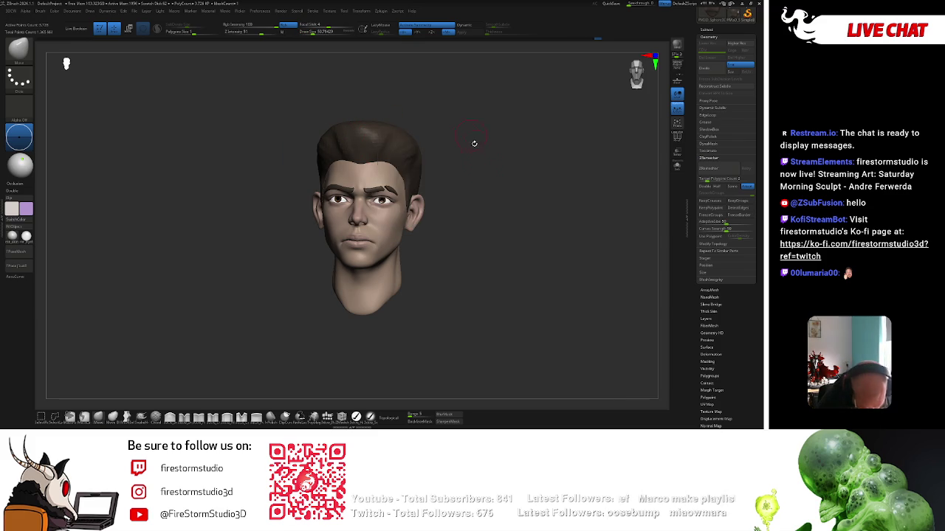
left_click_drag(474, 143, 477, 164)
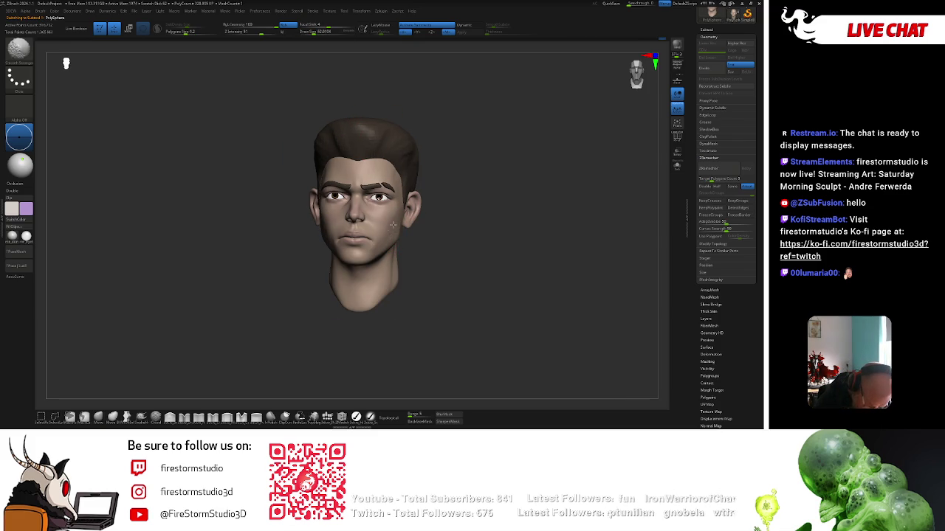
key("shift")
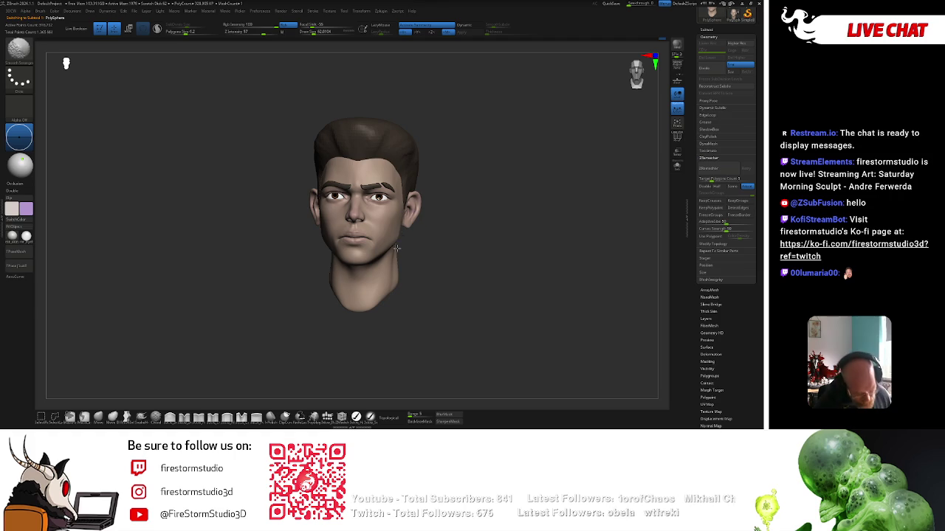
Toggle subdivision levels with D/Shift+D and reshape the jaw beneath the chin
key("space")
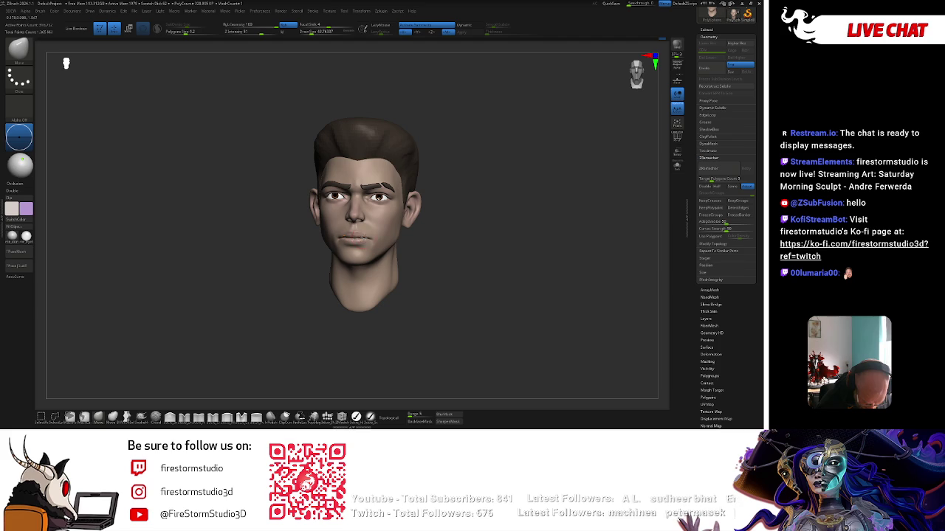
left_click_drag(472, 222, 443, 222)
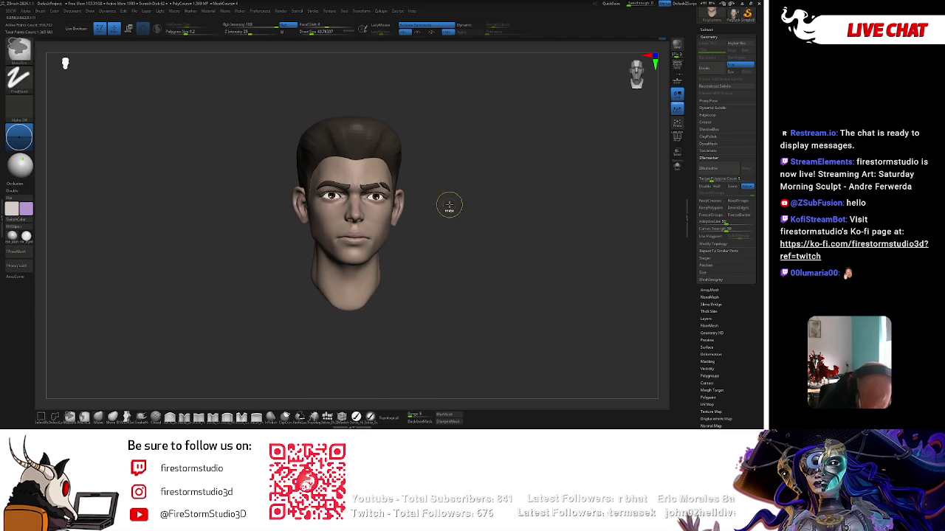
key("space")
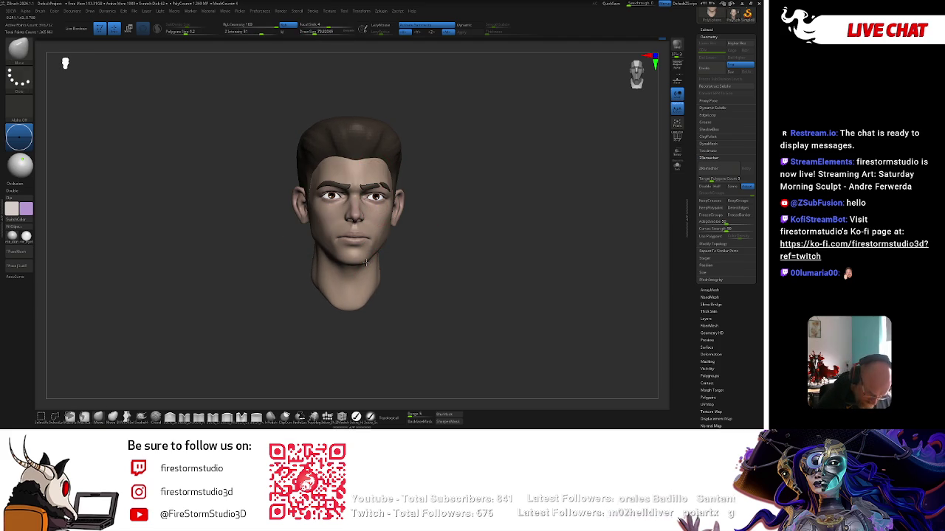
key("d")
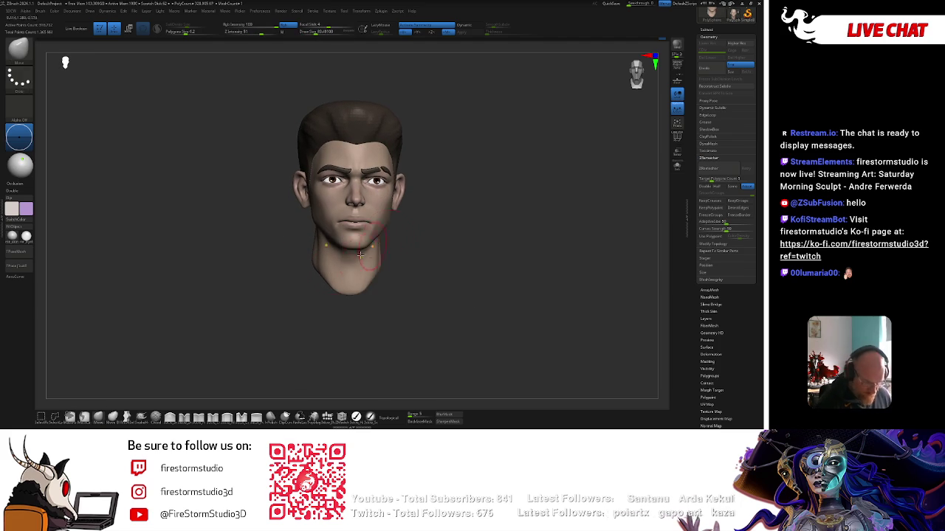
key("space")
left_click_drag(357, 145, 361, 139)
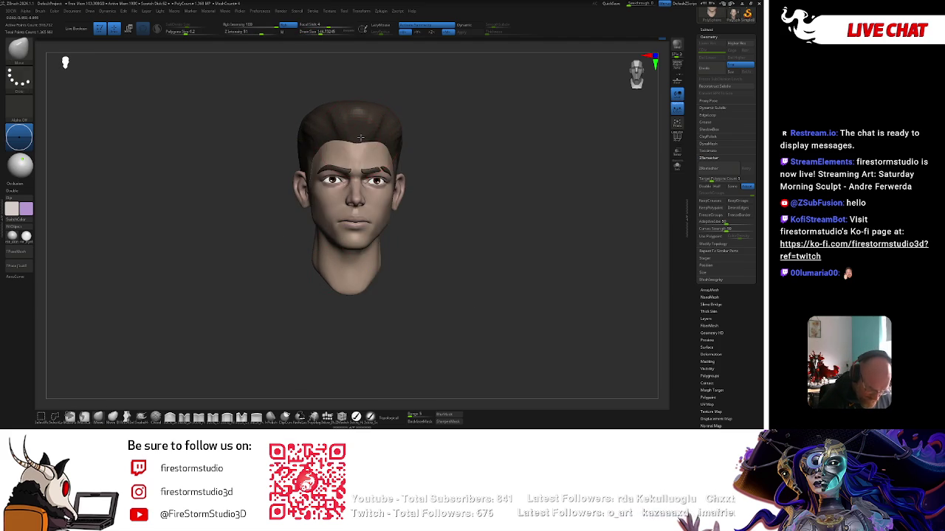
key("shift+d")
right_click_drag(361, 145, 382, 106, "shift")
key("d")
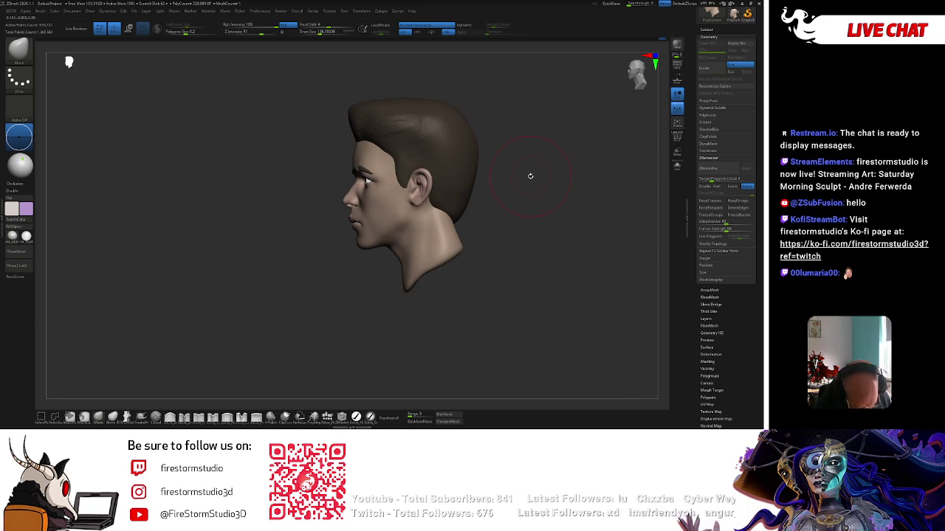
key("shift+d")
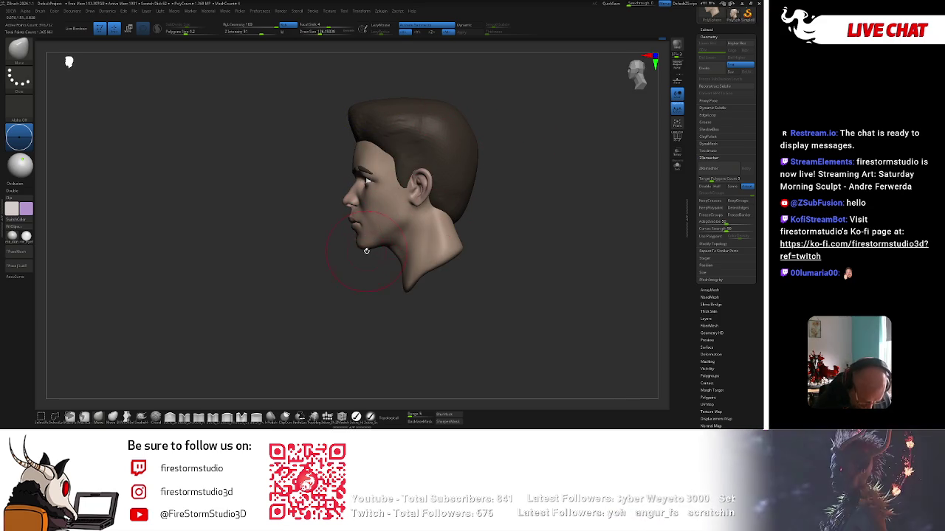
key("space")
left_click_drag(354, 244, 404, 223)
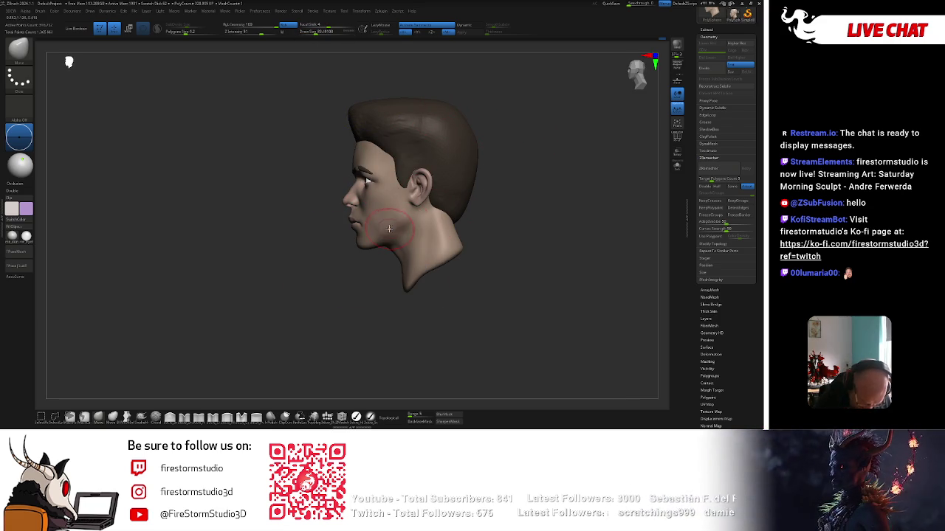
Pick a Clay Buildup brush and shape the lower cheek and jawline in side profile
right_click_drag(367, 285, 370, 280)
key("d")
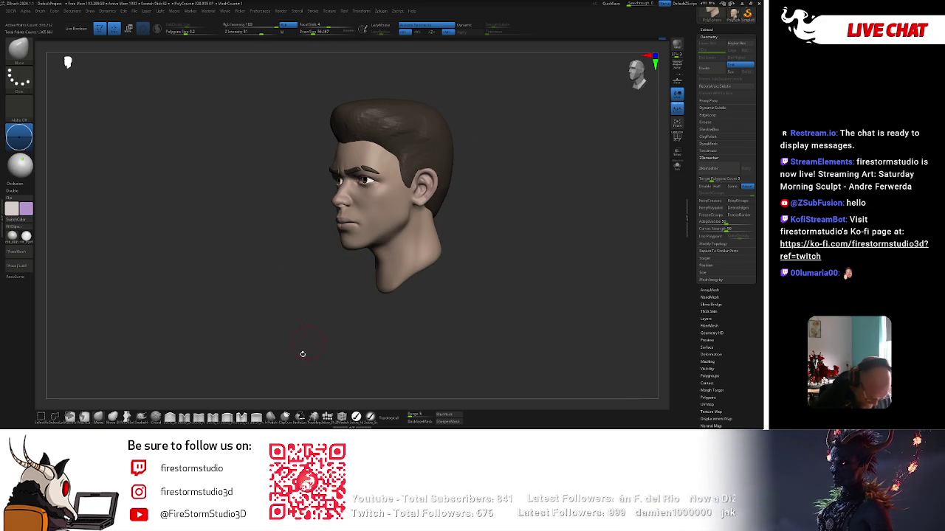
key("b")
left_click(346, 240)
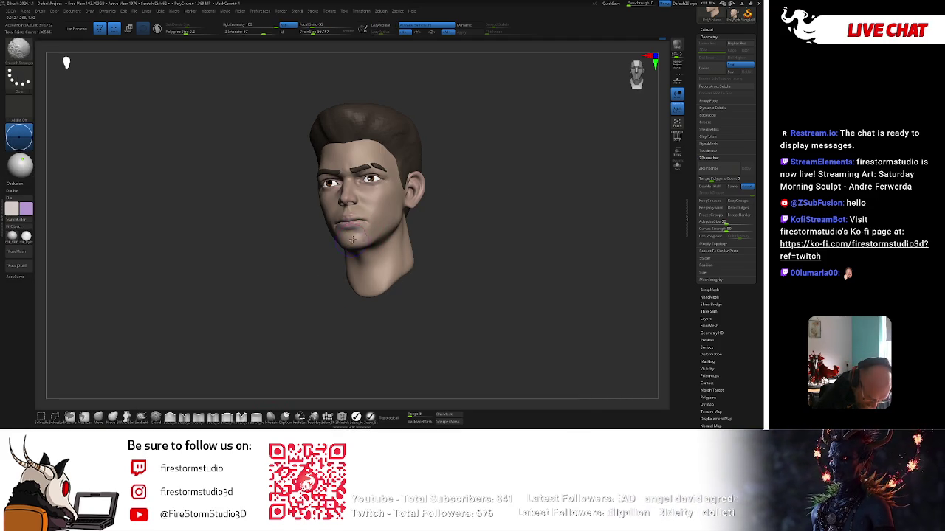
right_click_drag(346, 240, 371, 237)
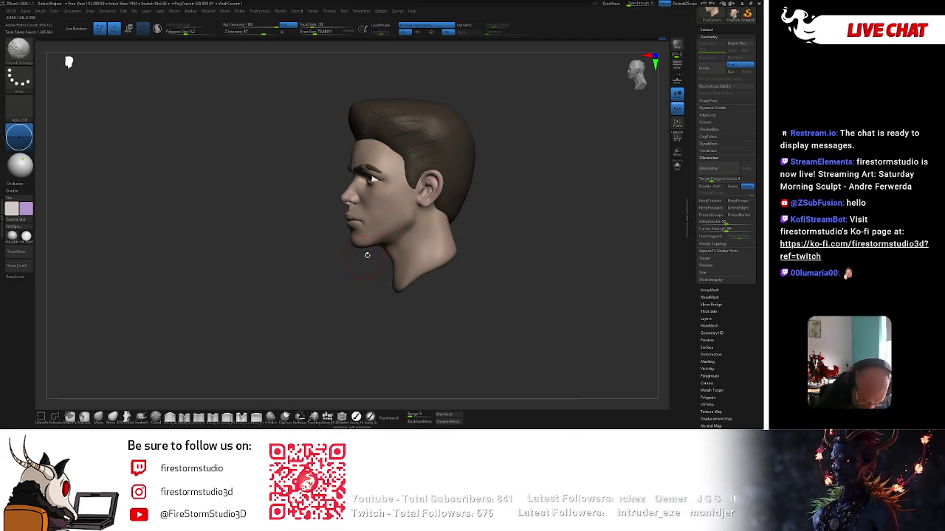
right_click_drag(367, 254, 373, 211)
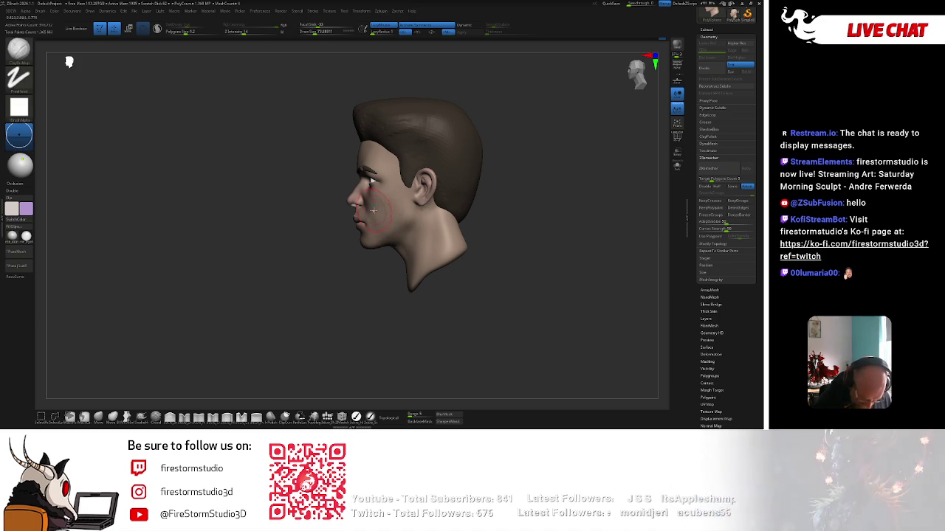
Drop a subdivision level and smooth the jaw and cheeks from front and three-quarter views
key("space")
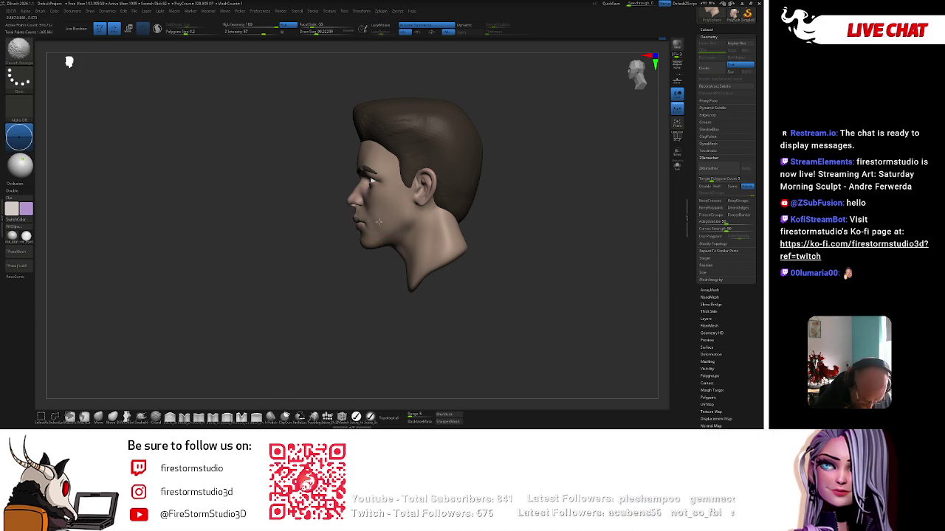
right_click_drag(378, 222, 376, 220)
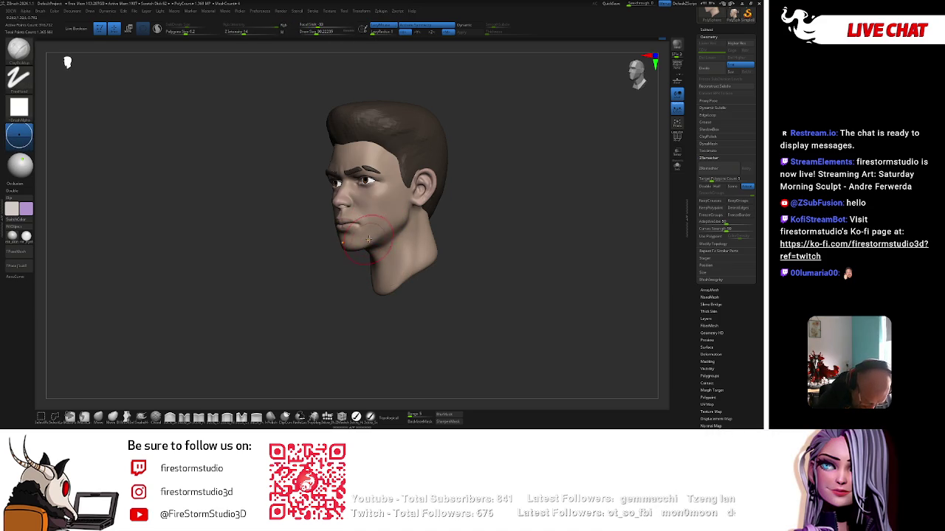
left_click(375, 241, "ctrl+shift")
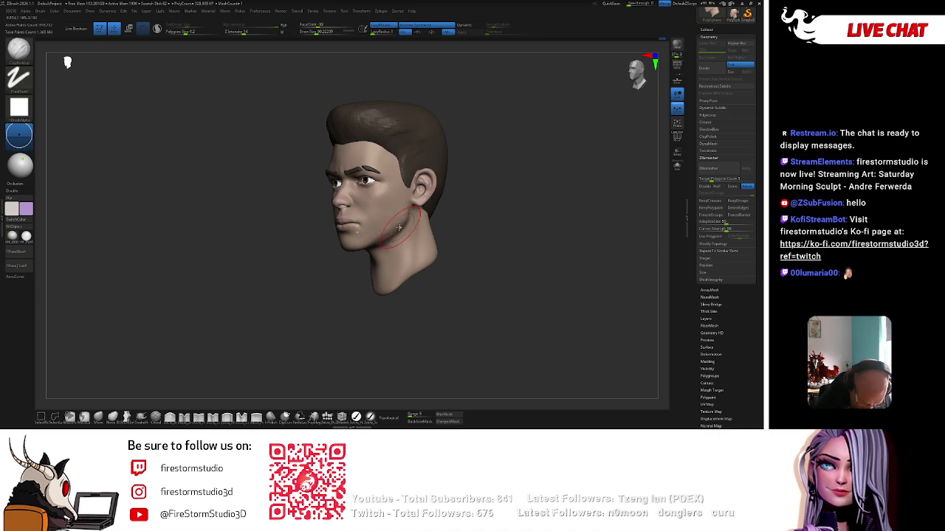
mouse_move(369, 235)
right_mouse_down()
mouse_move(397, 235)
mouse_move(391, 220)
right_mouse_up()
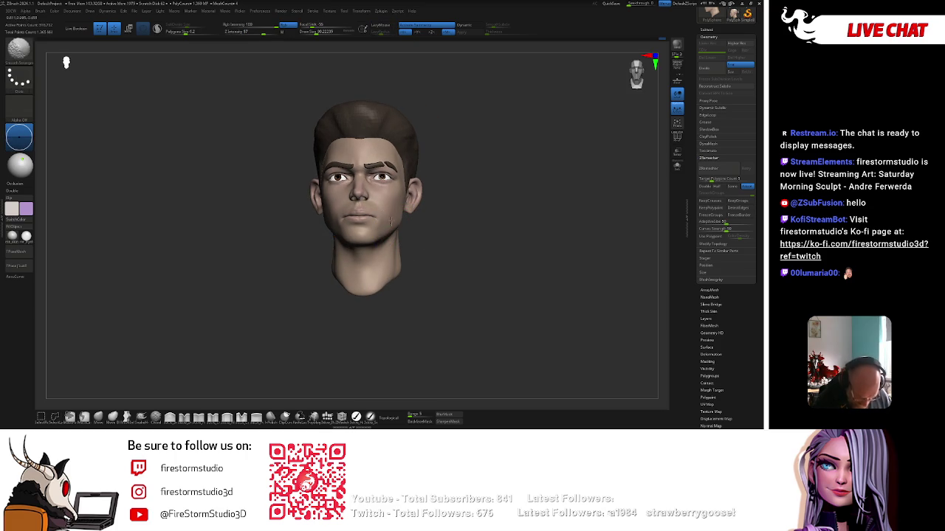
key("shift")
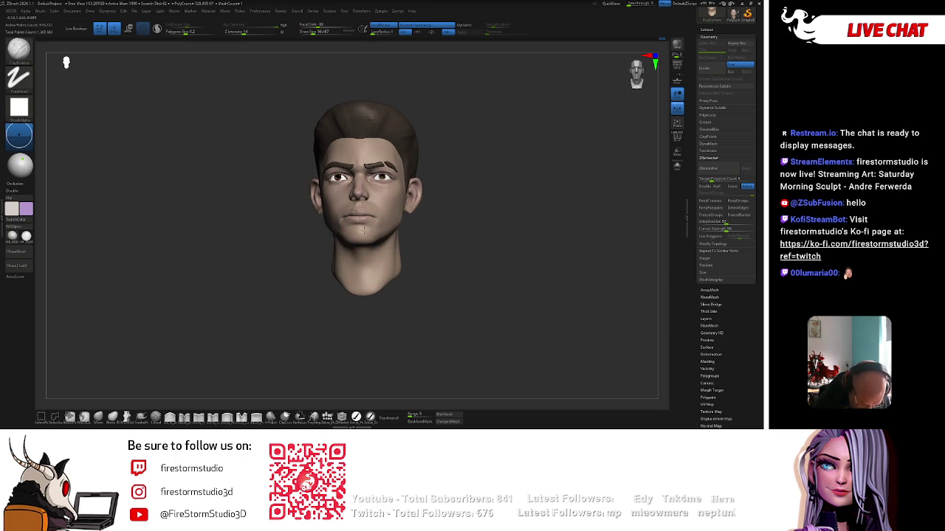
right_click_drag(413, 210, 437, 207)
right_click_drag(379, 229, 381, 229)
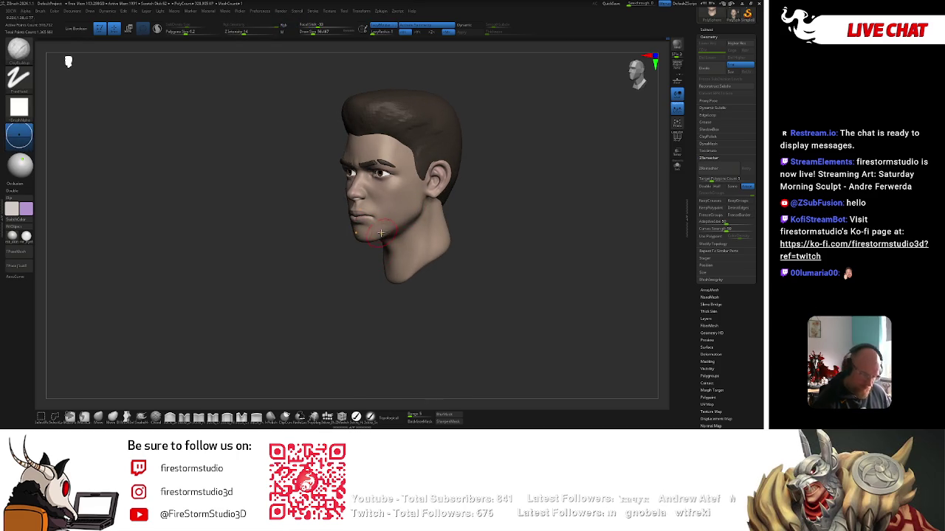
right_click_drag(381, 233, 312, 254, "alt")
Smooth the lower cheek below the eye, snapping between profile and front views
right_click_drag(329, 198, 443, 202)
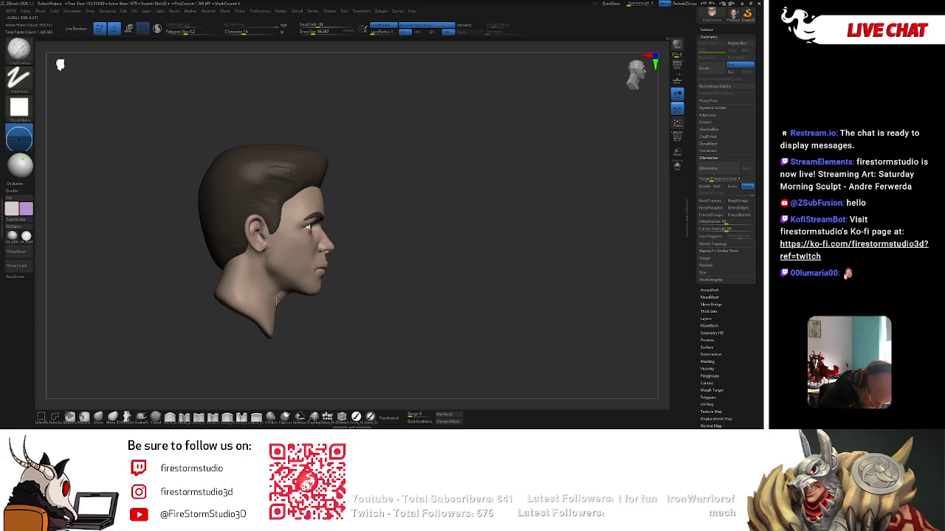
key("shift")
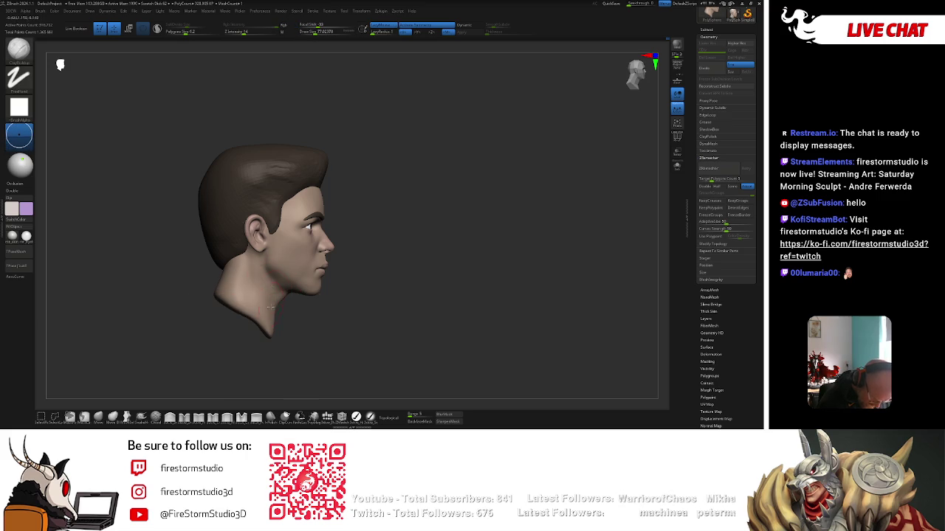
right_click_drag(270, 308, 281, 310, "shift")
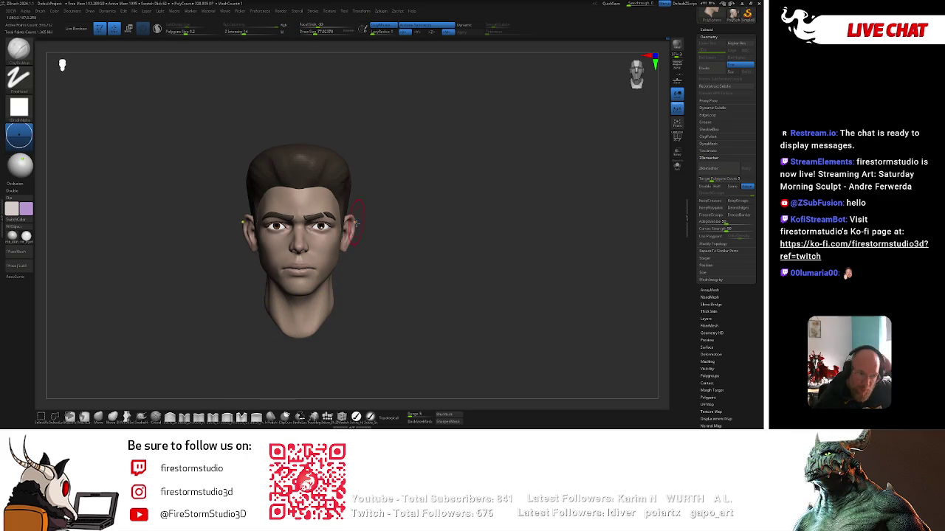
left_click_drag(362, 225, 344, 234)
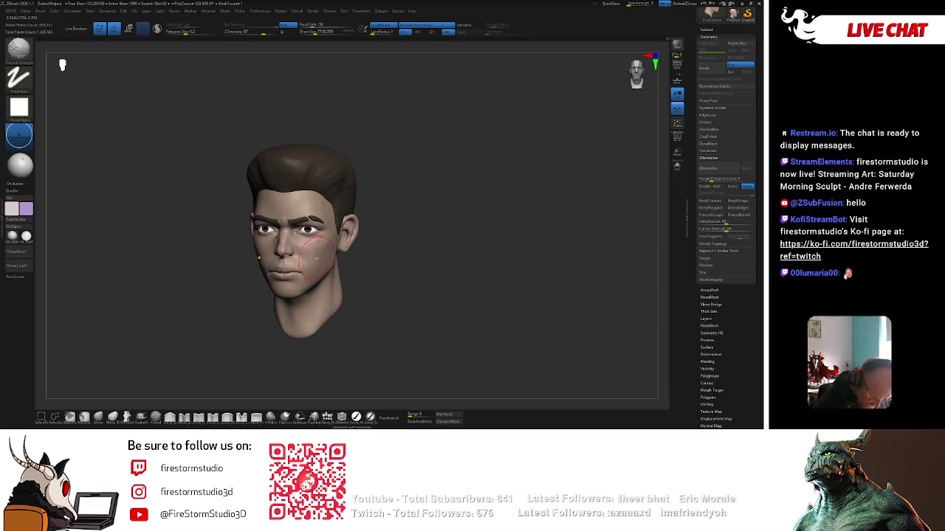
key("space")
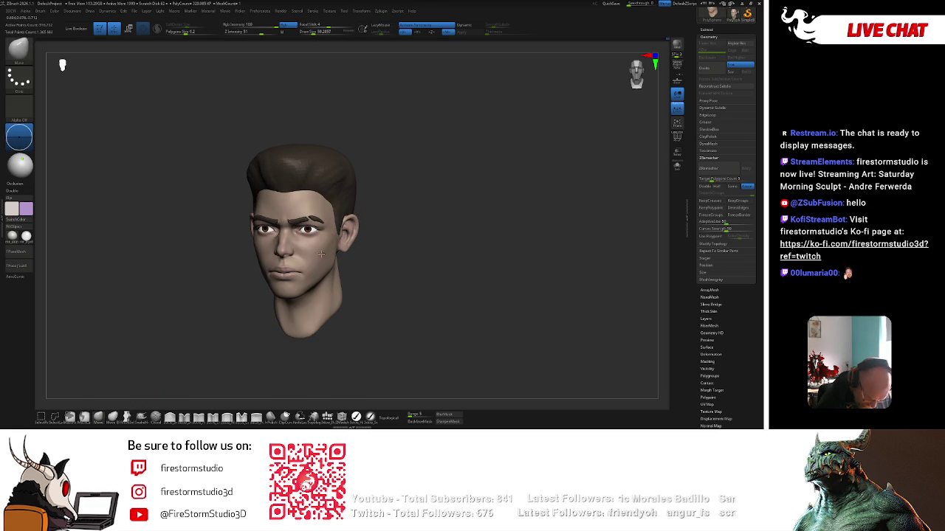
right_click_drag(324, 251, 327, 249, "shift")
Select the hair subtool and sculpt the hair volume at brush sizes around 134 and 108
key("space")
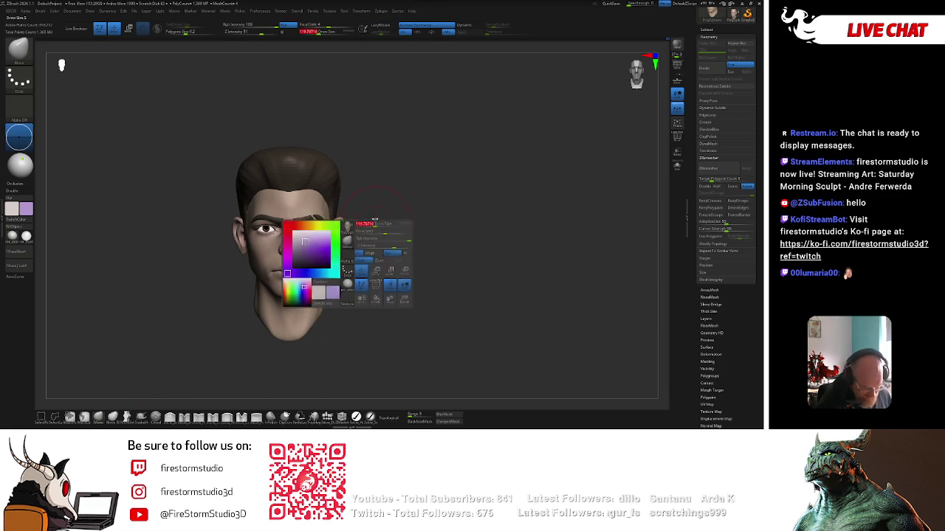
left_click(291, 190, "alt")
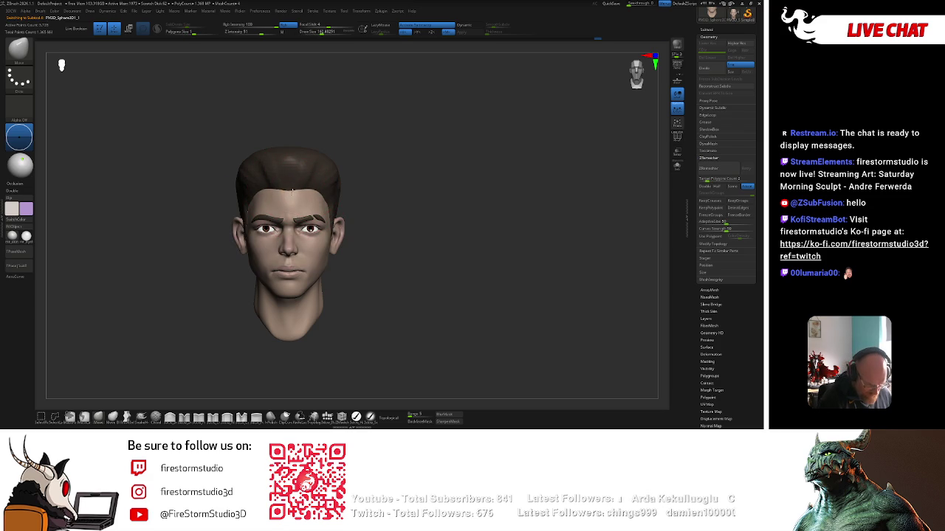
right_click_drag(313, 174, 438, 160, "shift")
key("]")
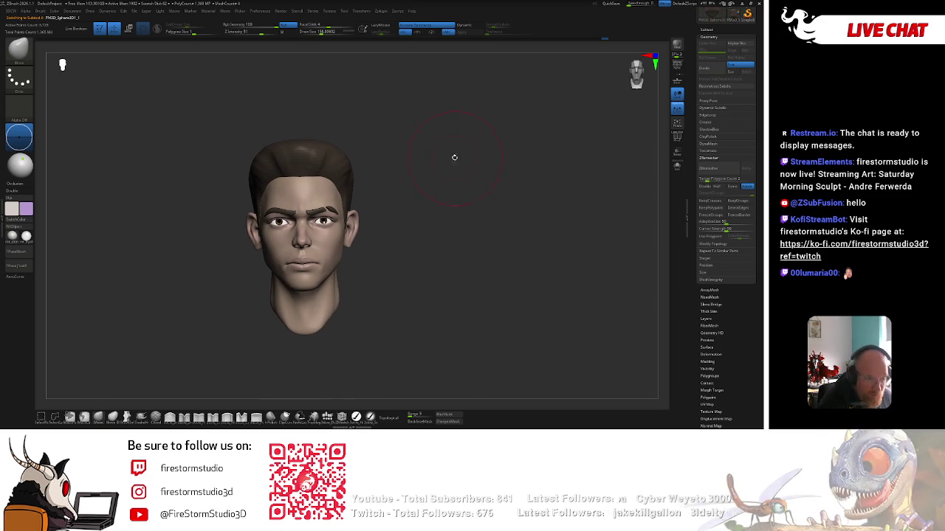
key("bracketleft")
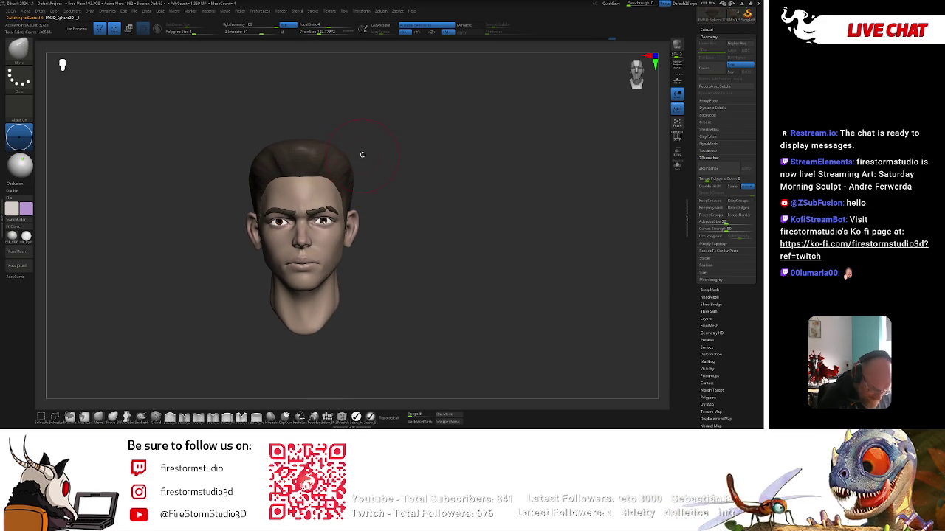
key("space")
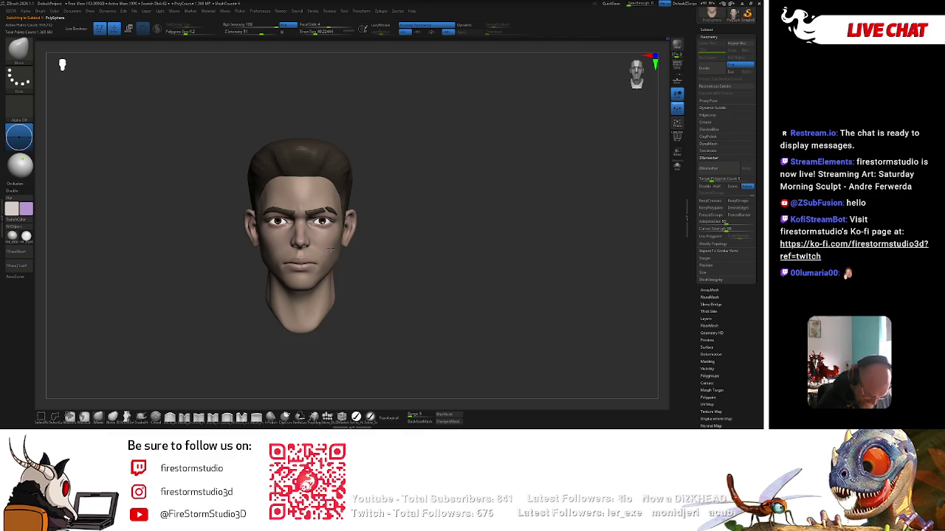
key("space")
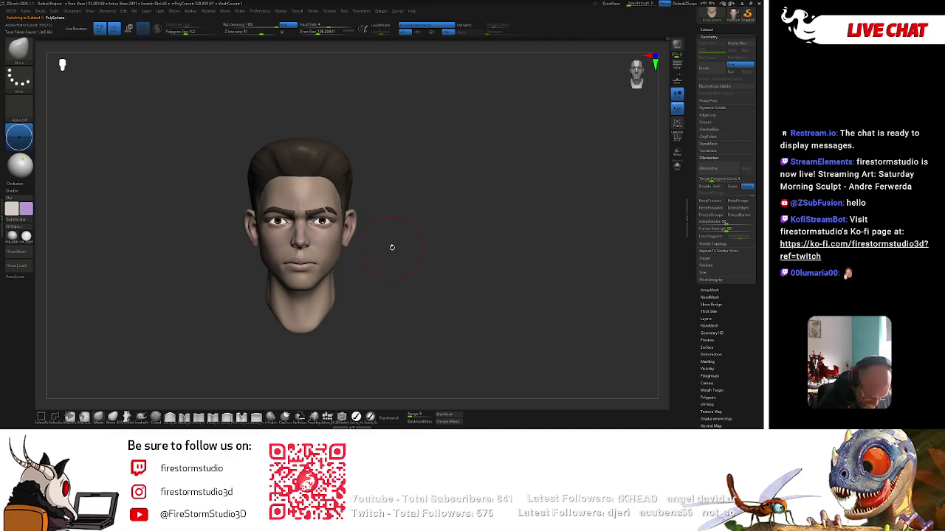
mouse_move(392, 247)
left_mouse_down("alt")
mouse_move(405, 202)
mouse_move(421, 228)
mouse_move(436, 177)
mouse_move(498, 200)
left_mouse_up("alt")
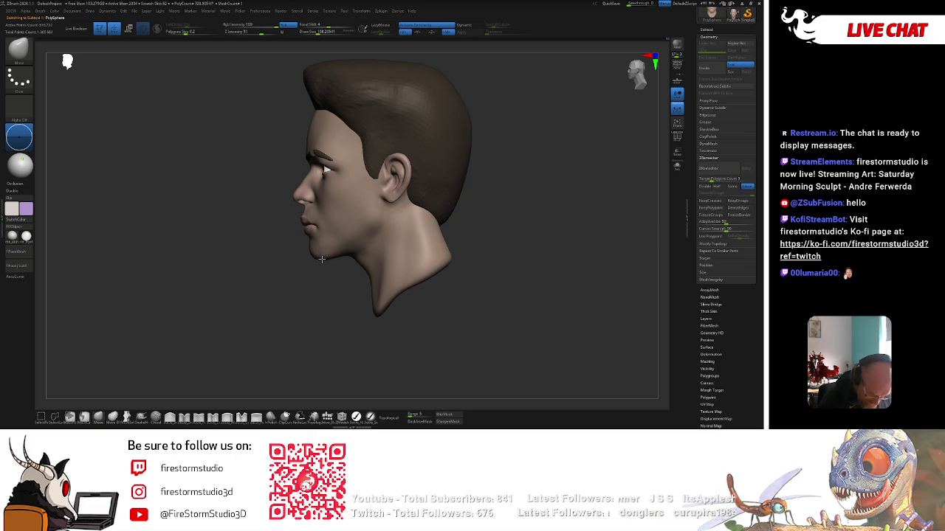
Sculpt the jawline under the chin at brush size about 116, then reselect the hair subtool
key("space")
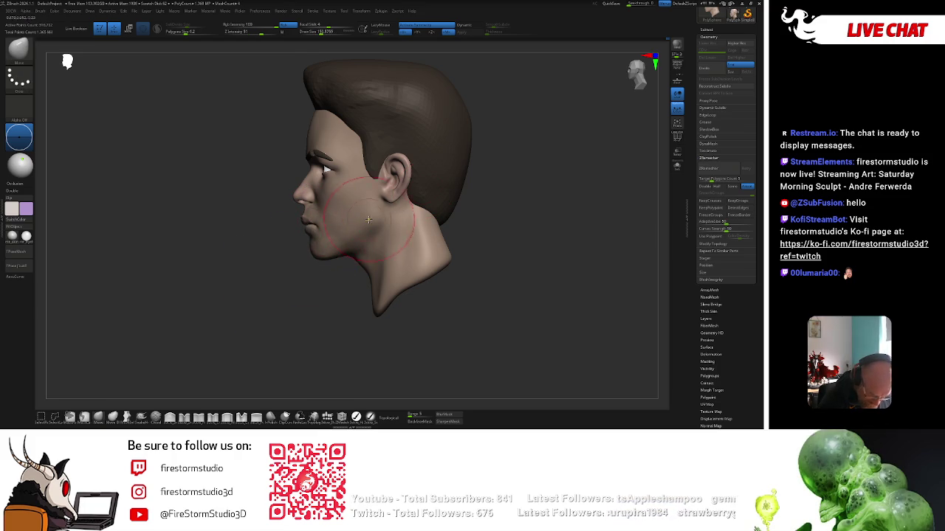
key("space")
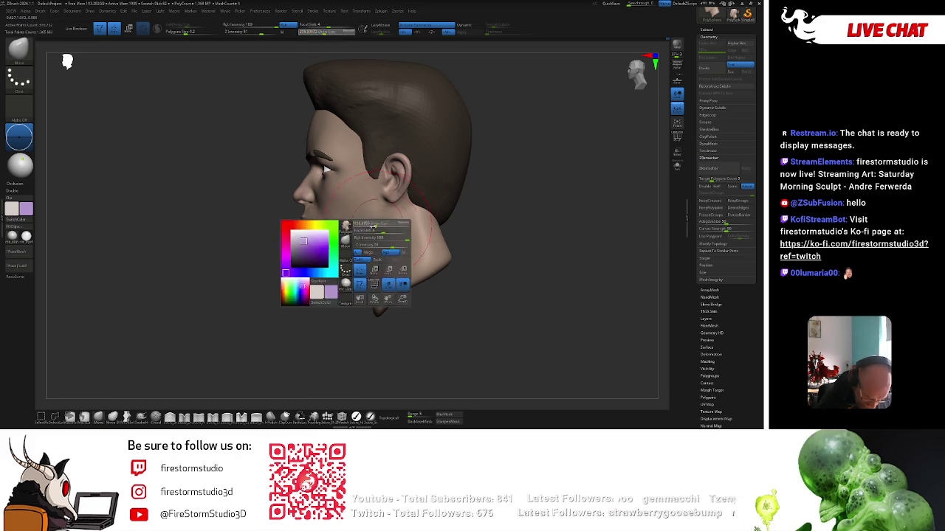
right_click_drag(334, 248, 302, 254)
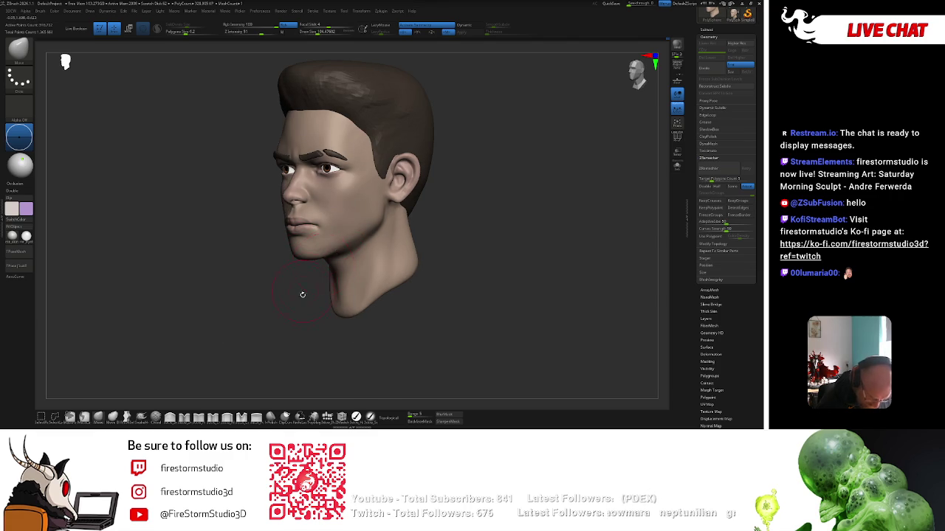
mouse_move(303, 295)
right_mouse_down()
mouse_move(434, 215)
mouse_move(430, 244)
mouse_move(398, 214)
right_mouse_up()
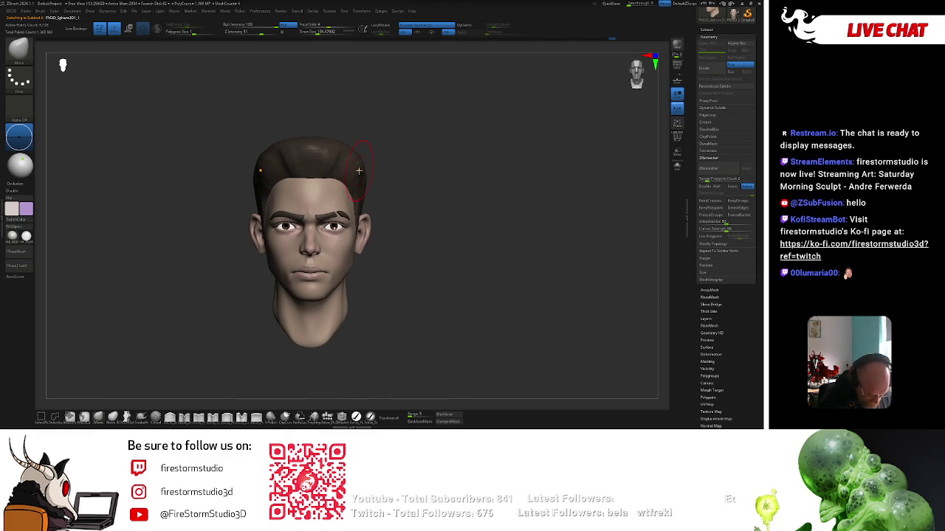
key("]")
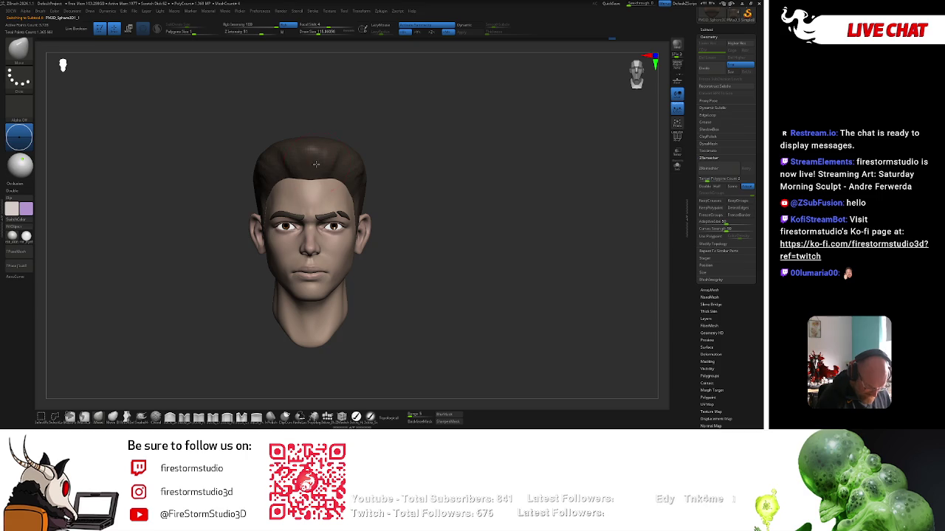
key("shift+d")
right_click(377, 181)
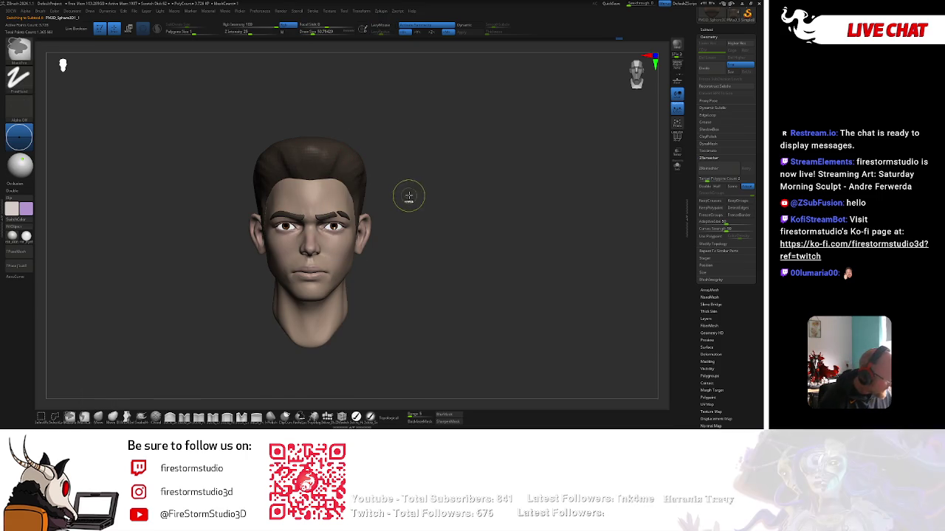
key("space")
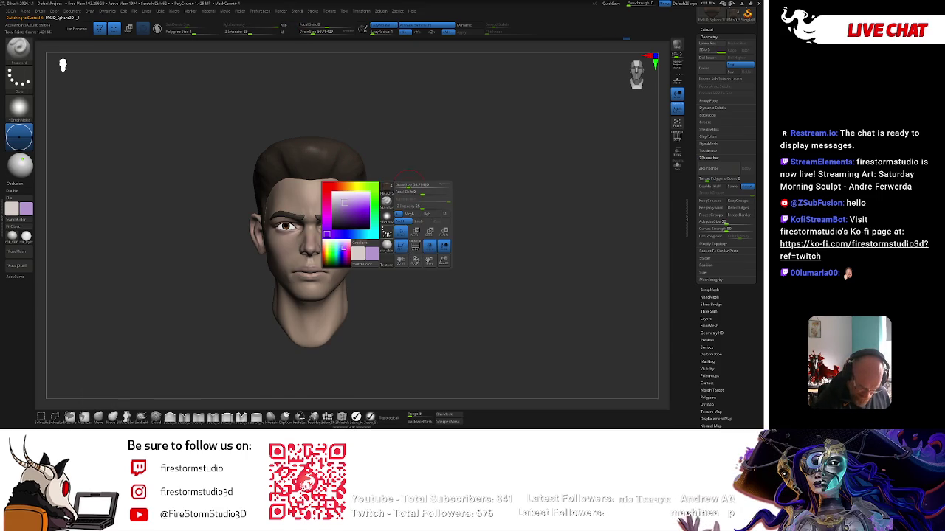
Carve hair strand lines with the vertical-bars alpha, working around both sides of the head
key("space")
left_click(395, 235)
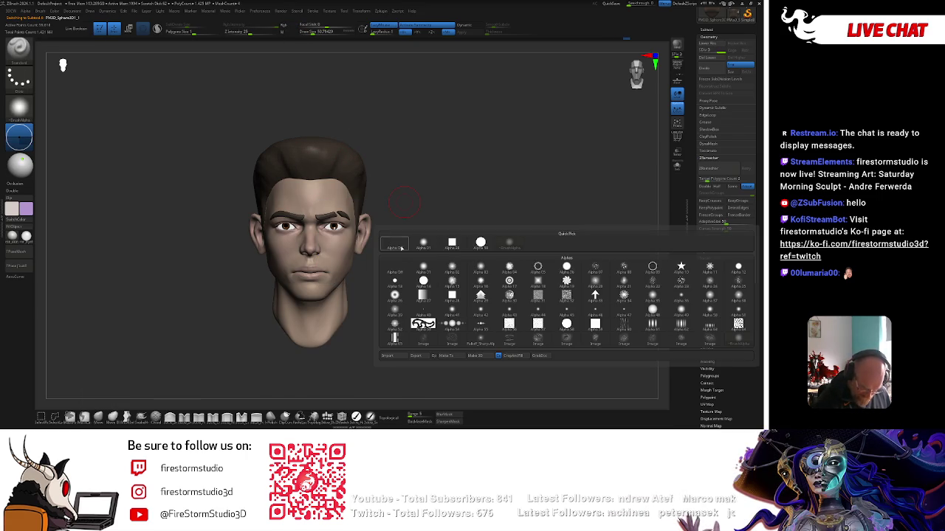
left_click(652, 326)
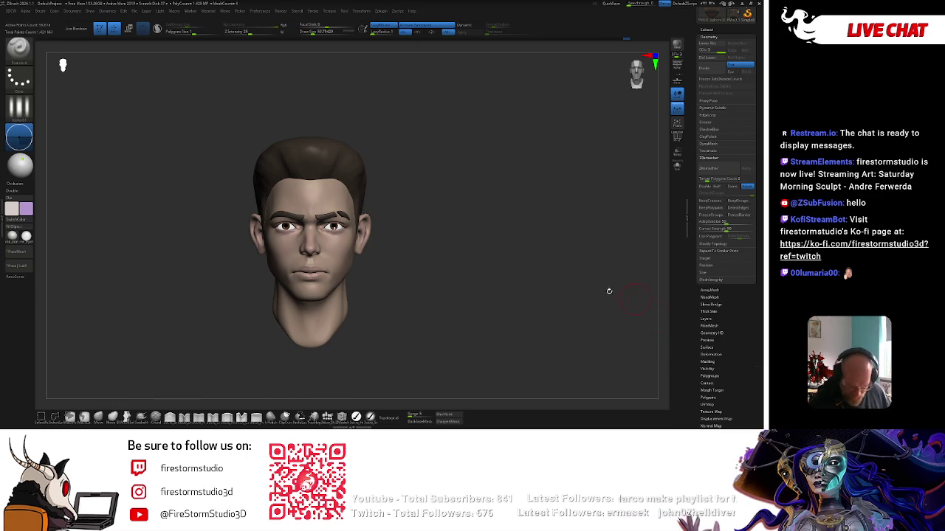
mouse_move(320, 171)
right_mouse_down()
mouse_move(344, 160)
mouse_move(374, 193)
mouse_move(394, 186)
right_mouse_up()
right_click_drag(464, 179, 416, 220)
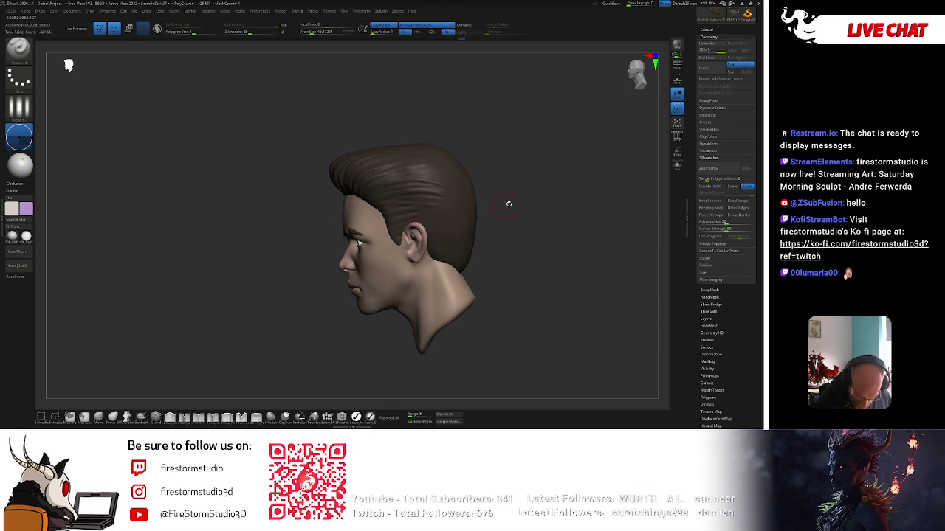
mouse_move(509, 204)
right_mouse_down()
mouse_move(624, 204)
mouse_move(475, 184)
mouse_move(489, 209)
mouse_move(463, 207)
mouse_move(258, 342)
mouse_move(194, 354)
mouse_move(502, 238)
mouse_move(105, 375)
right_mouse_up()
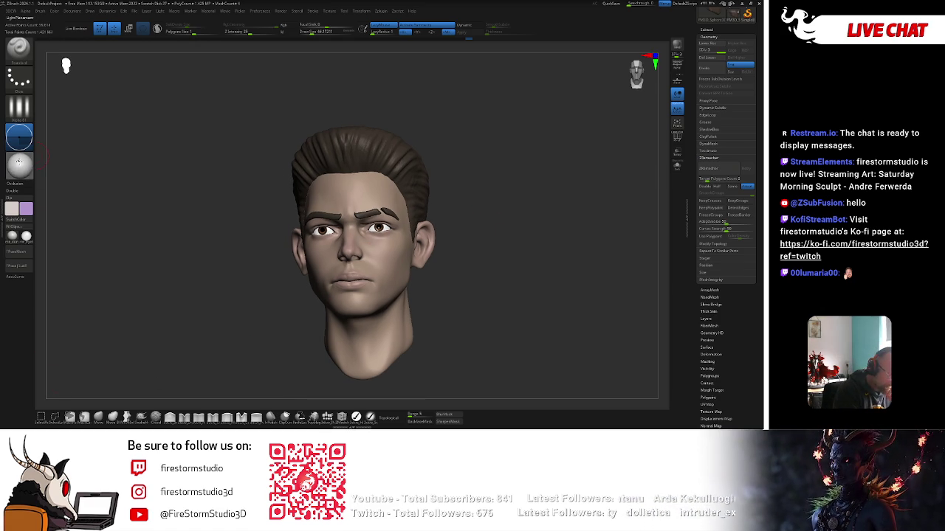
Apply a lighter material, select the extracted eyebrow subtool and enable X symmetry
left_click(19, 164)
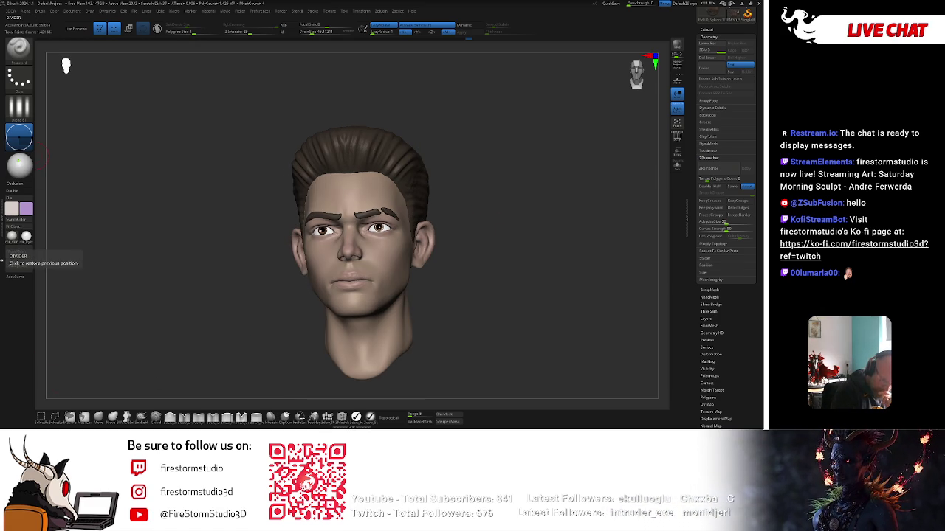
key("space")
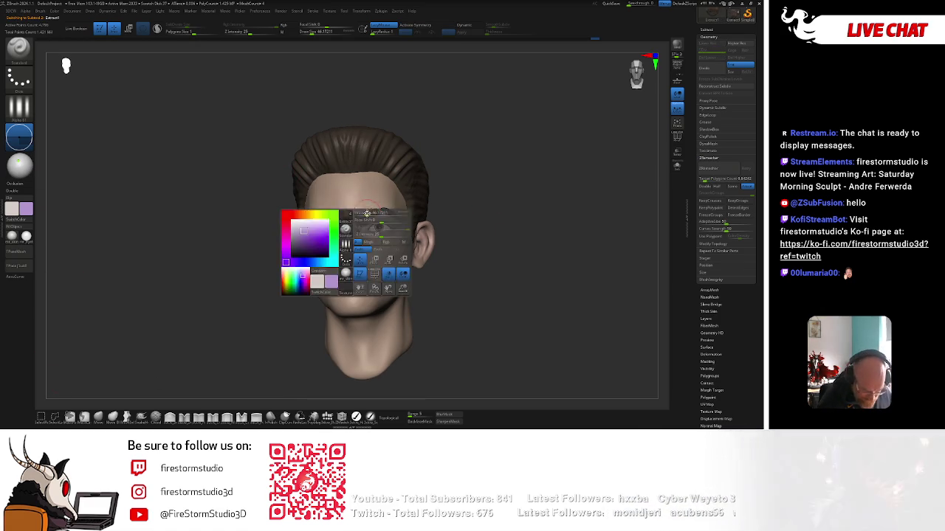
left_click(360, 220, "alt")
key("x")
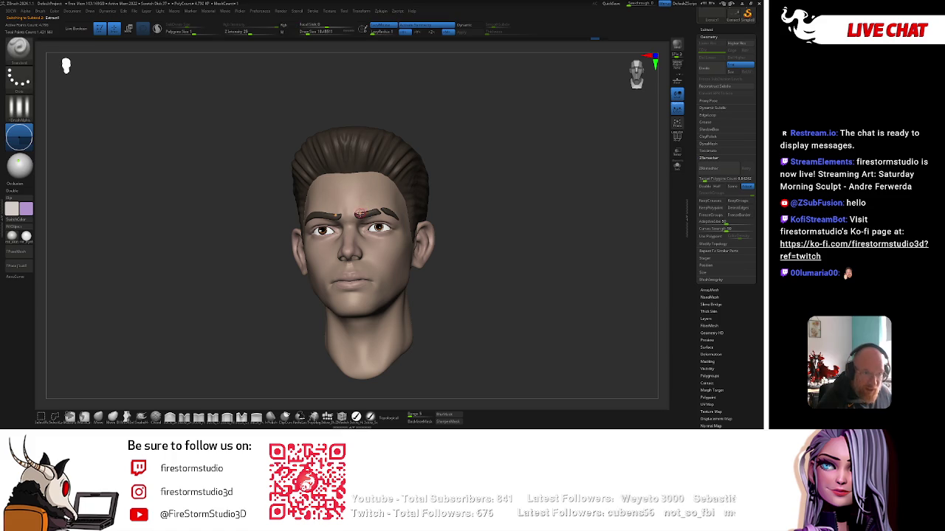